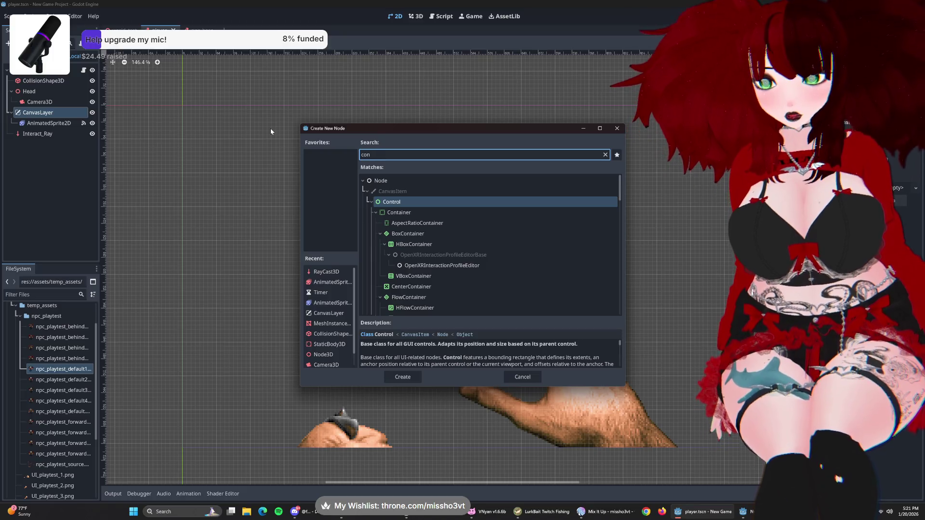
# - Pick Container from the matching node types and create it under CanvasLayer
pyautogui.scroll(-3, 482, 273)
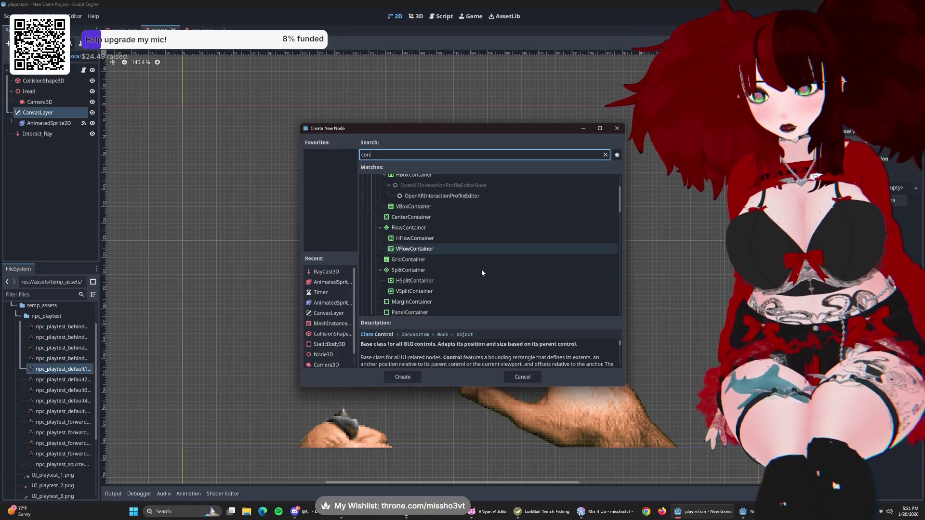
pyautogui.scroll(3, 482, 270)
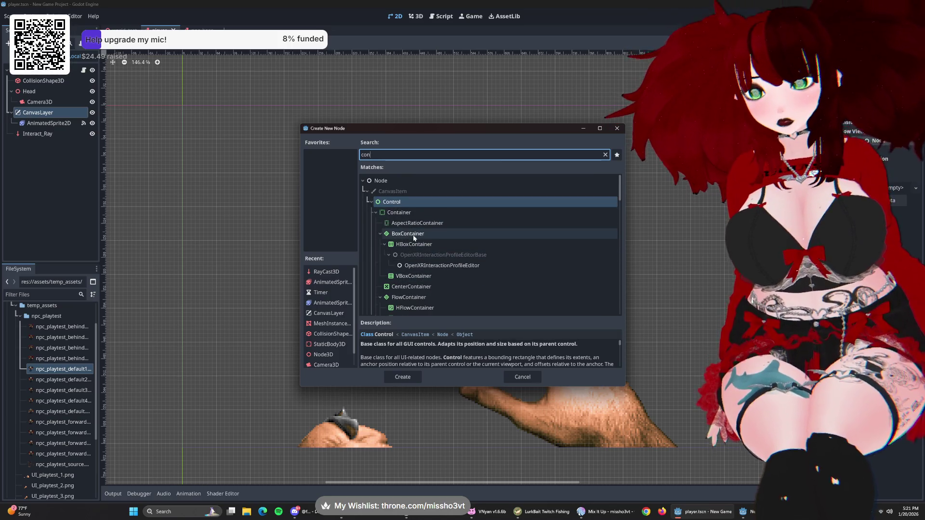
pyautogui.scroll(-10, 442, 237)
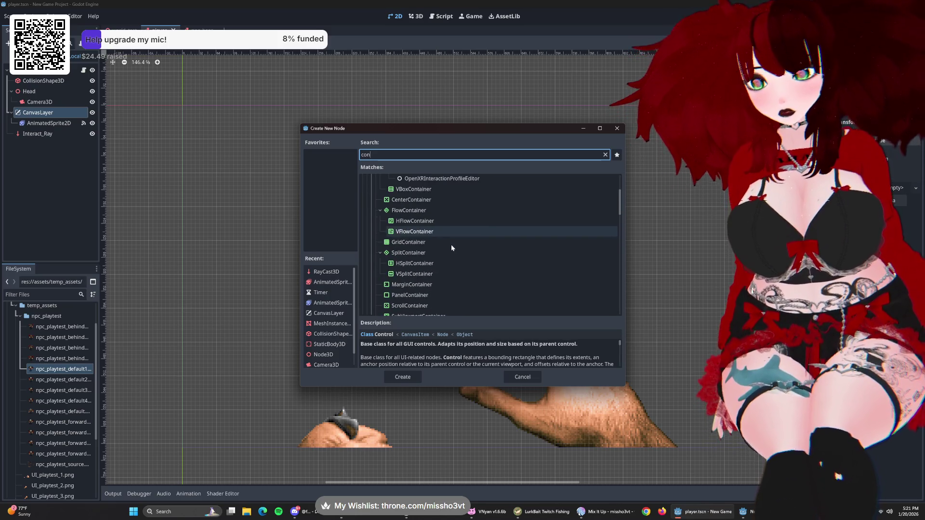
pyautogui.scroll(5, 430, 229)
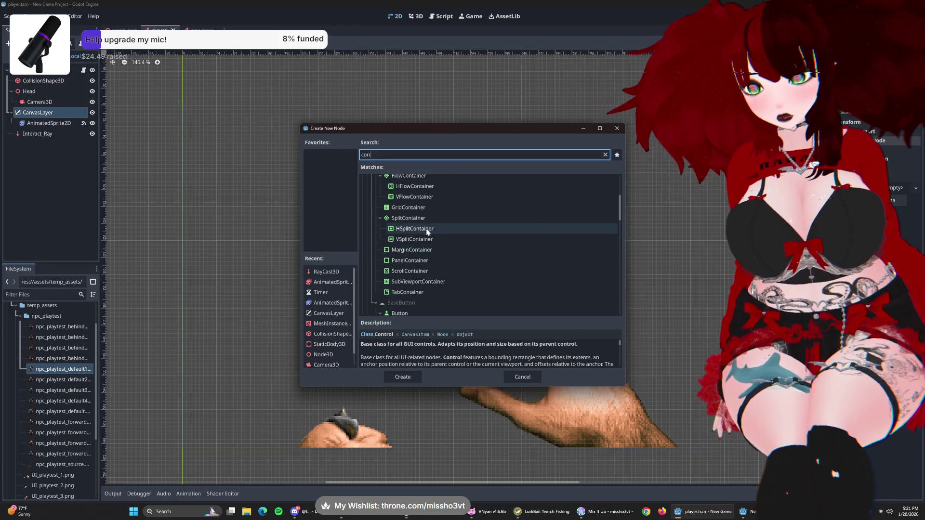
pyautogui.scroll(-5, 431, 230)
pyautogui.scroll(10, 430, 232)
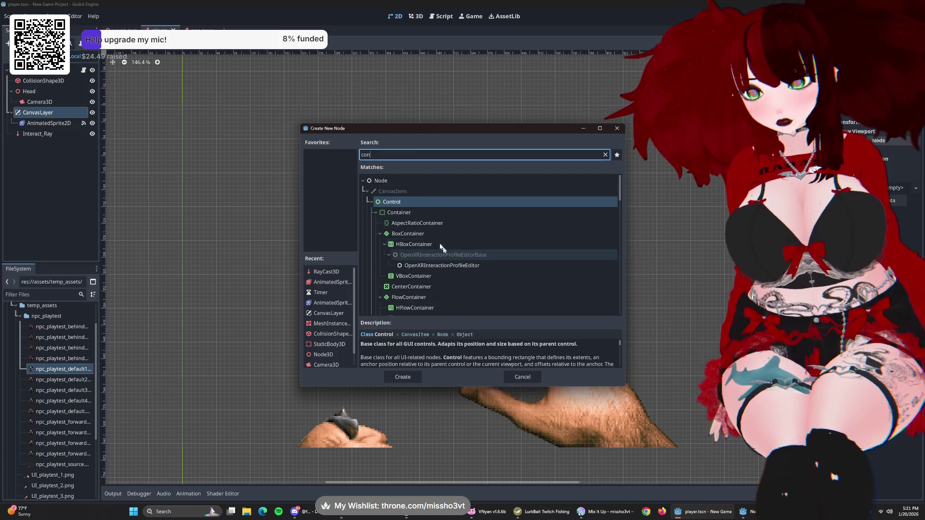
pyautogui.click(405, 212)
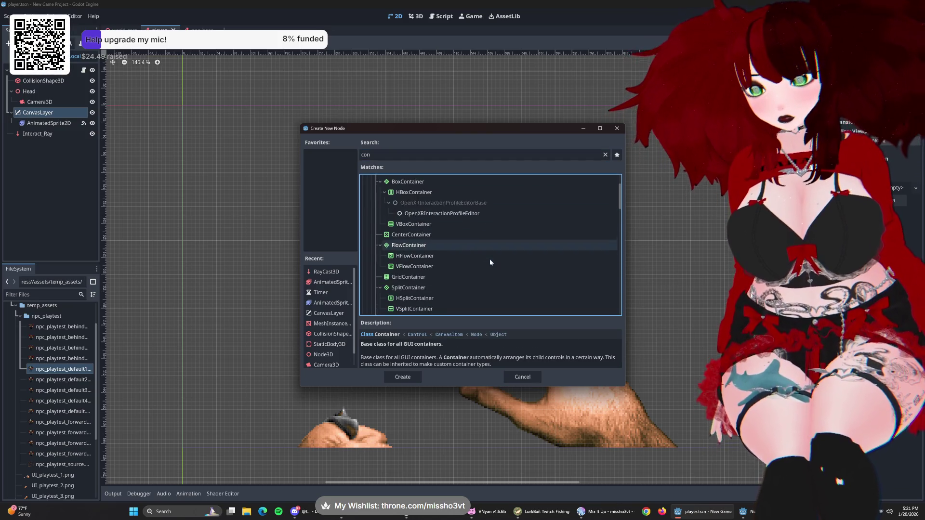
pyautogui.scroll(-2, 472, 289)
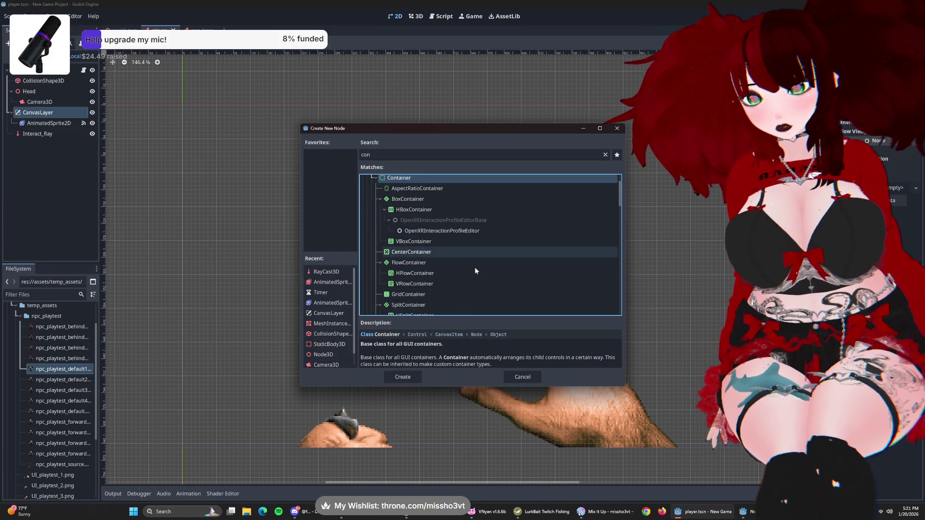
pyautogui.click(405, 377)
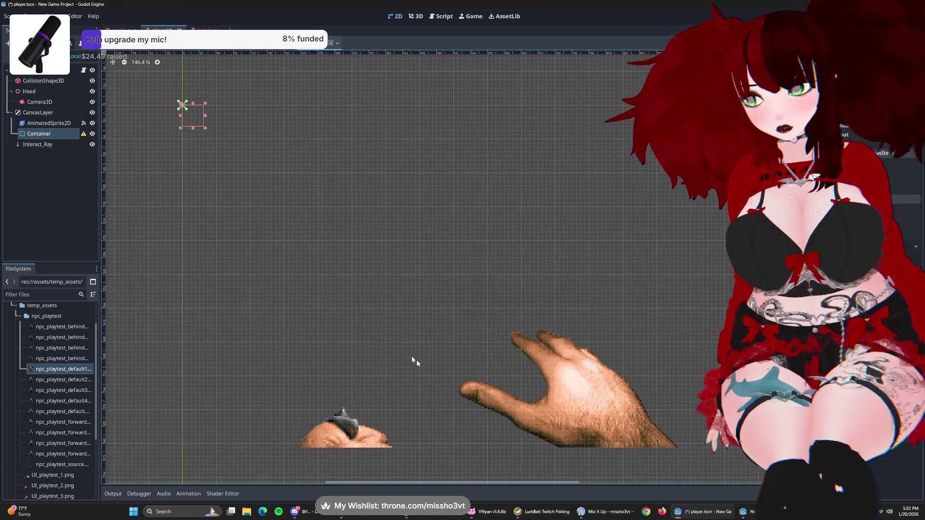
pyautogui.moveTo(39, 133); pyautogui.dragTo(47, 125)
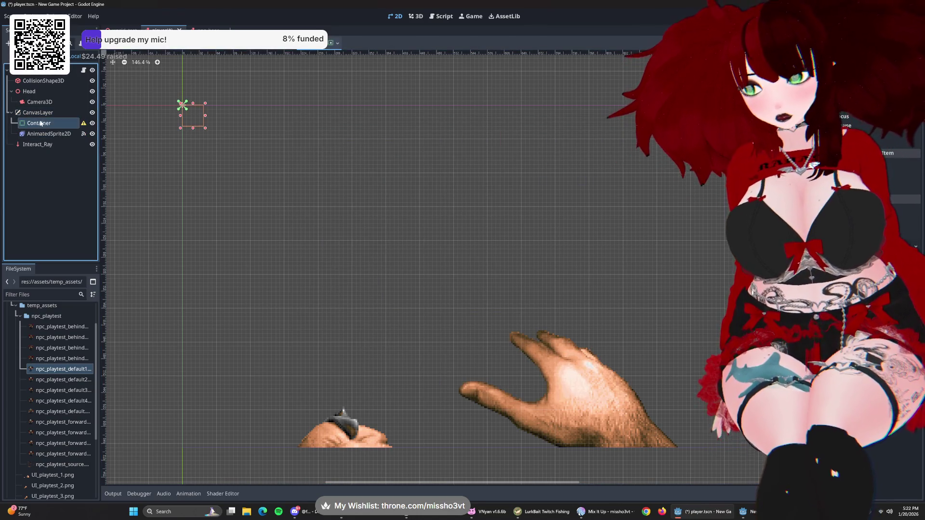
pyautogui.doubleClick(39, 123)
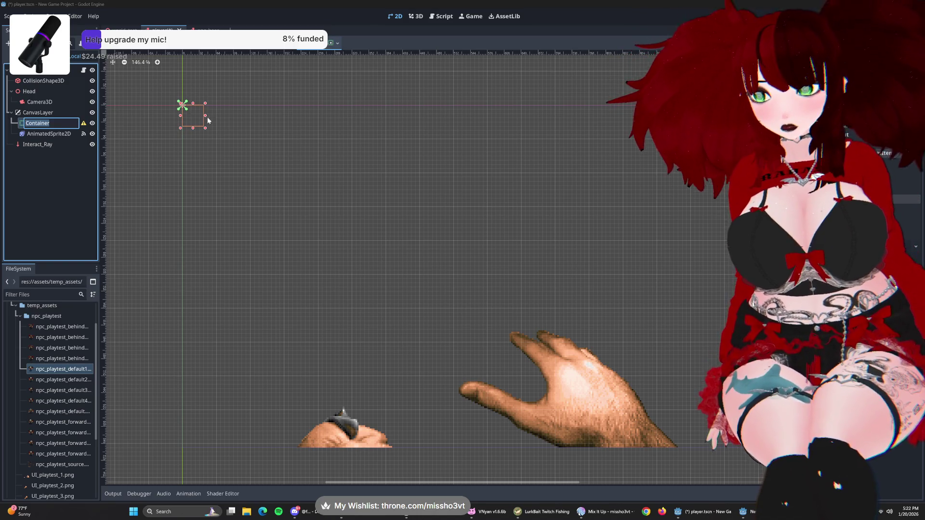
pyautogui.hotkey('ctrl', 'a')
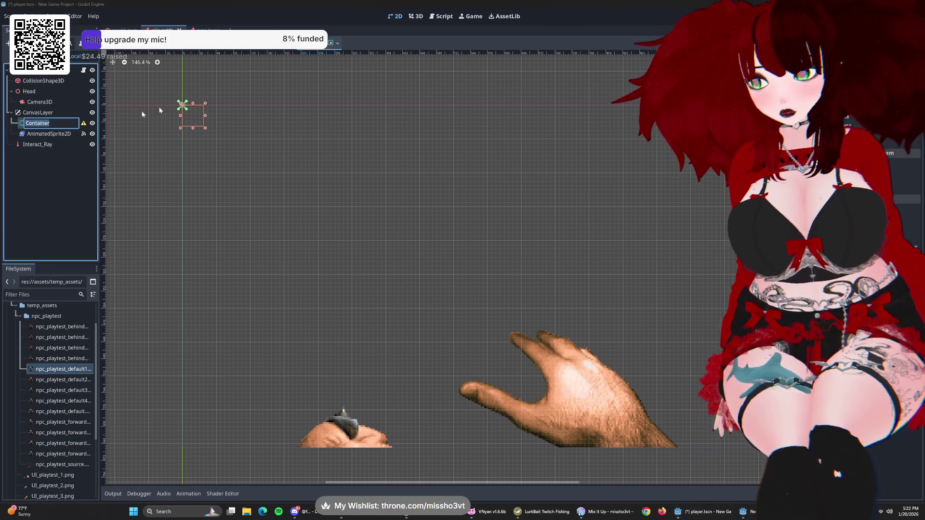
pyautogui.press('Return')
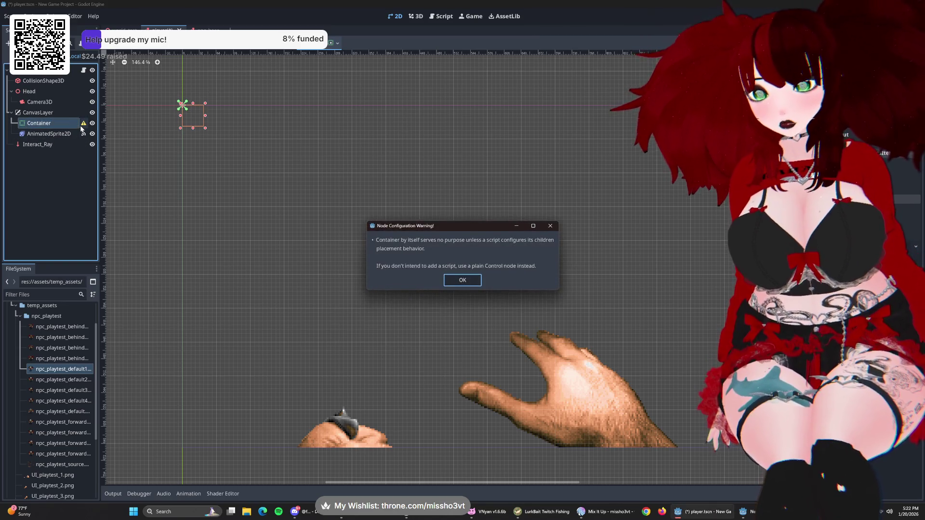
pyautogui.click(462, 281)
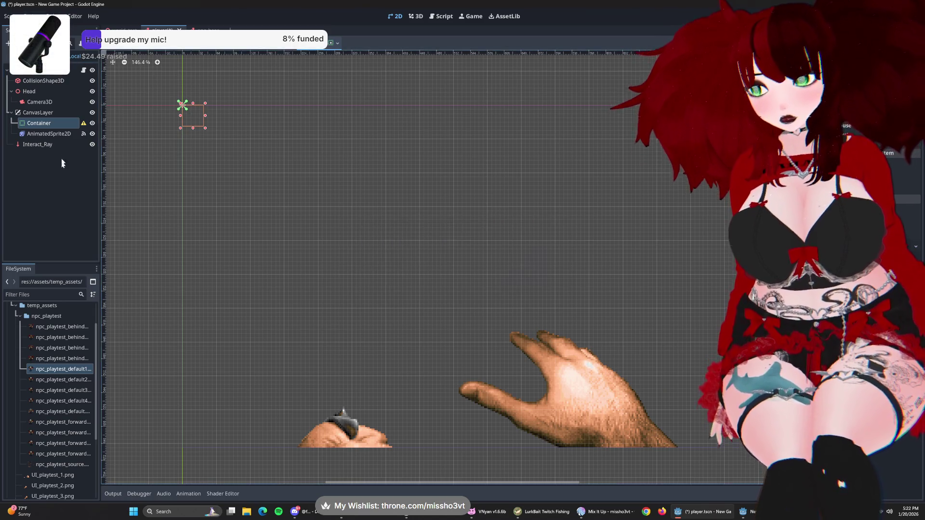
pyautogui.moveTo(38, 123); pyautogui.dragTo(42, 126)
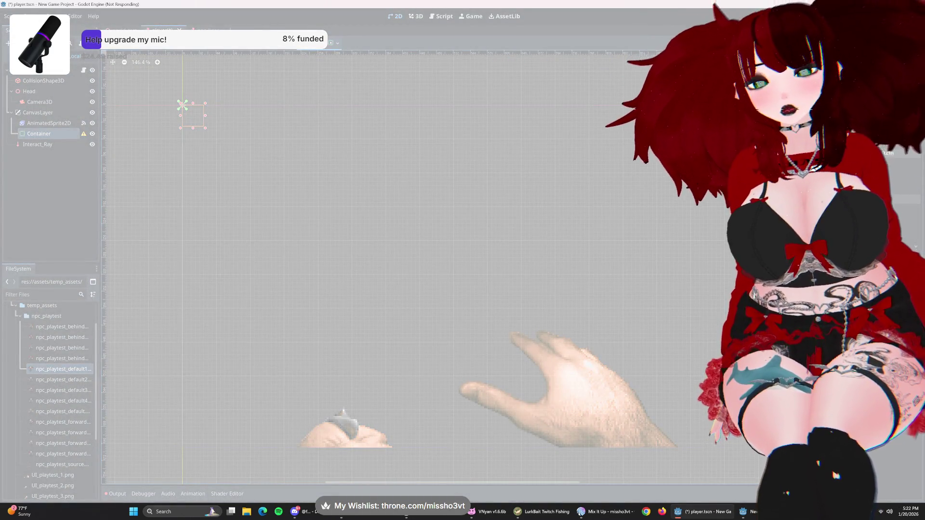
# - Force-close the unresponsive Godot editor so Aseprite's demon sprite is in view
pyautogui.hotkey('alt', 'Tab')
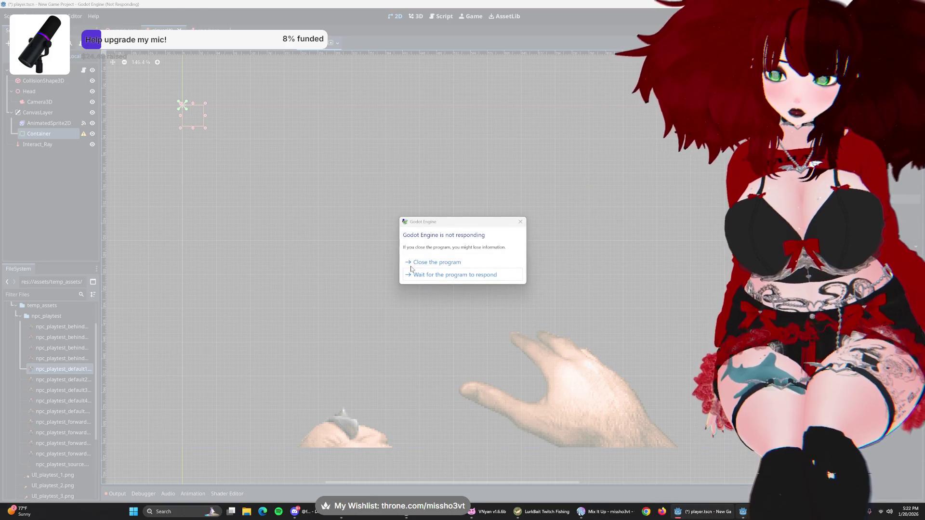
pyautogui.click(424, 260)
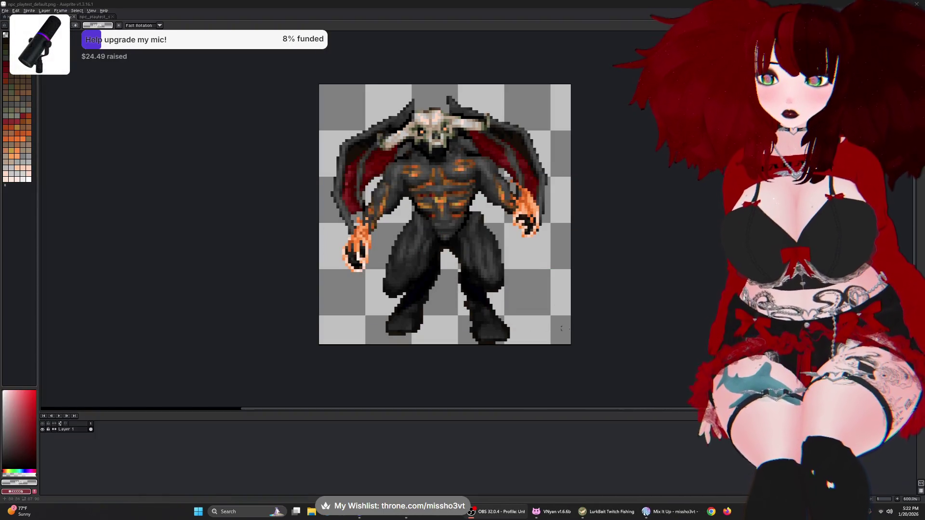
# - Open a File Explorer window on its Home page
pyautogui.hotkey('alt', 'Tab')
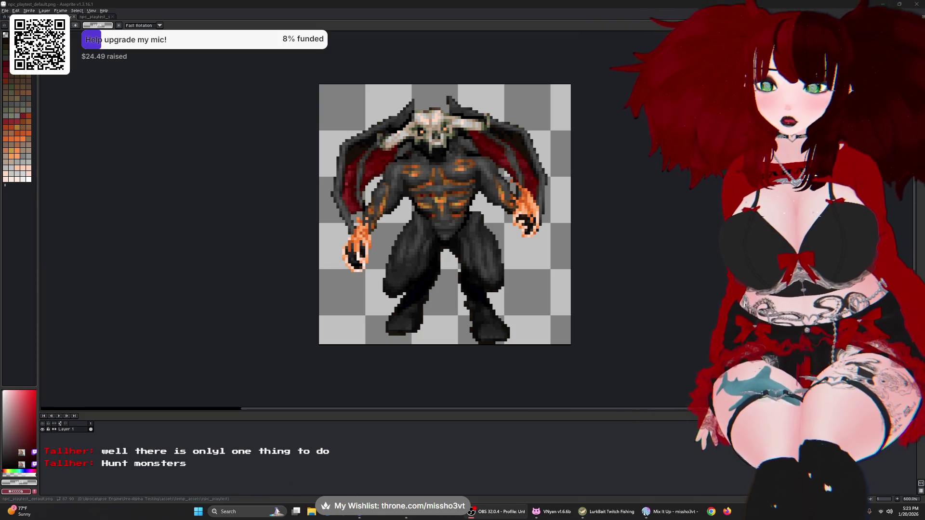
pyautogui.click(311, 513)
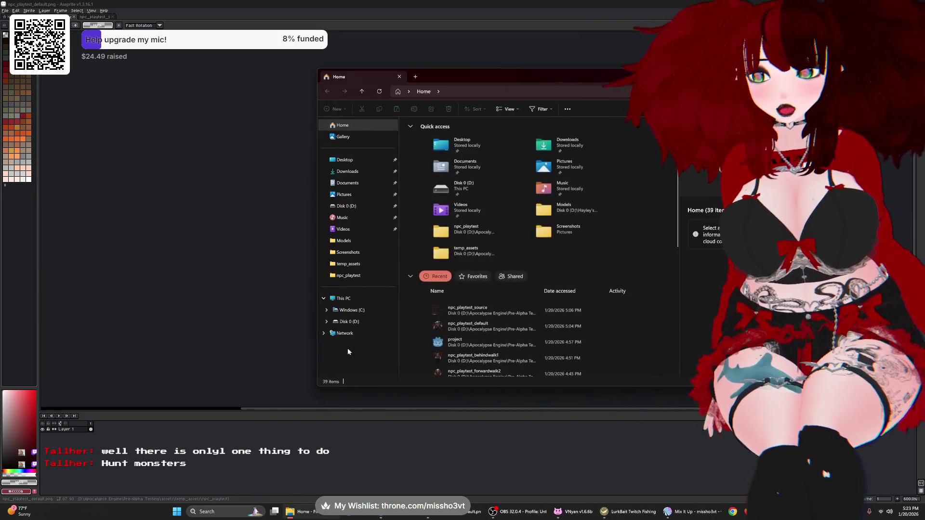
# - Go from npc_playtest up to the Pre-Alpha Testing folder and open the Godot project file
pyautogui.click(344, 276)
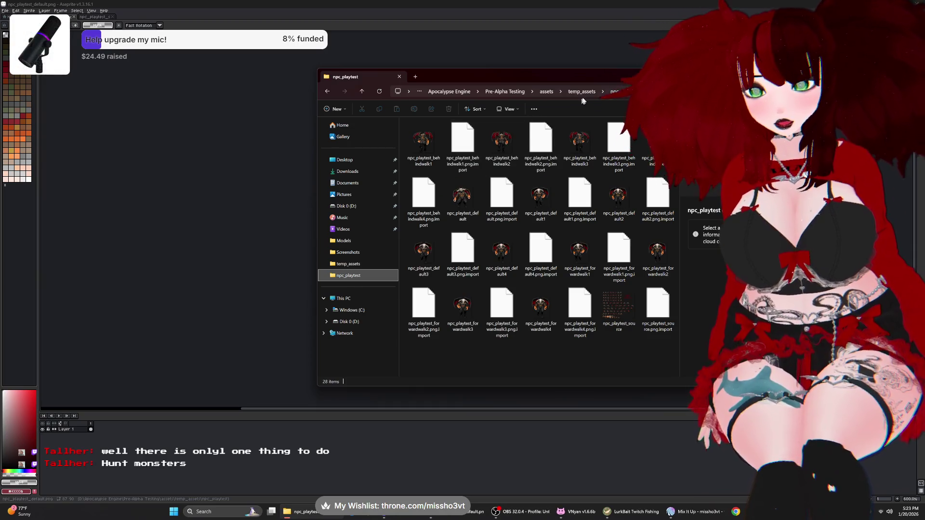
pyautogui.click(491, 92)
pyautogui.click(585, 91)
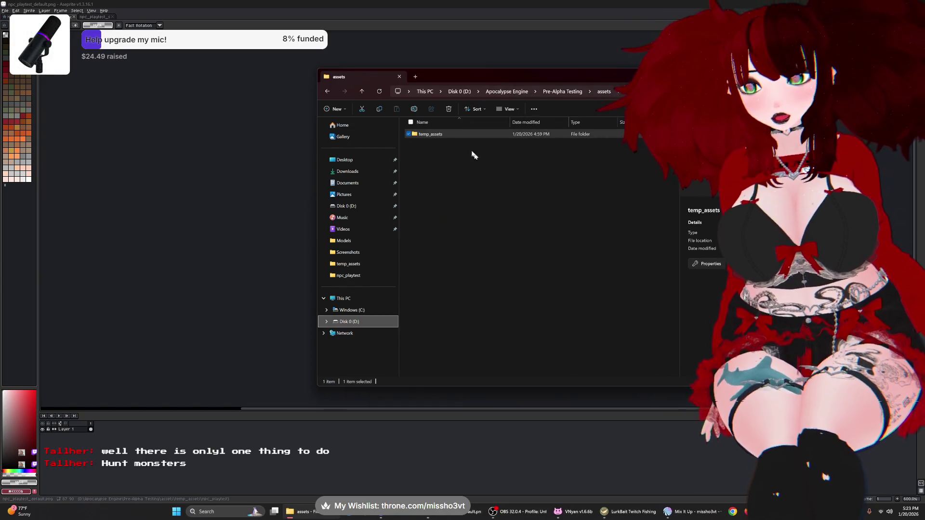
pyautogui.click(563, 92)
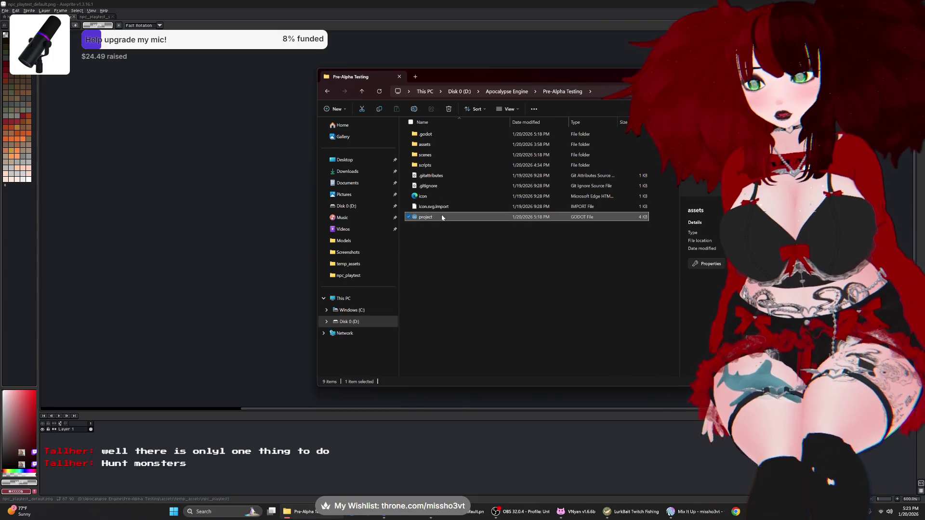
pyautogui.doubleClick(442, 215)
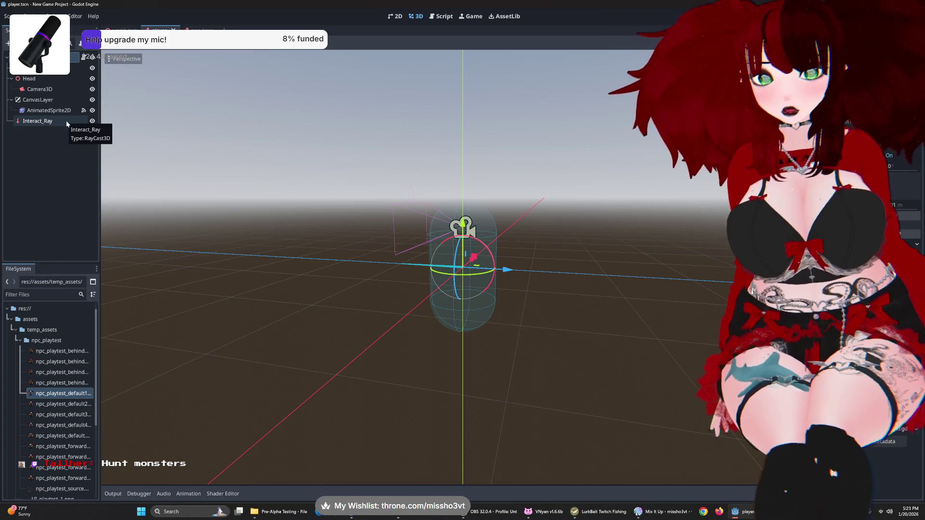
# - Open player.gd and put the caret after move_and_slide() on line 36
pyautogui.moveTo(270, 232)
pyautogui.mouseDown()
pyautogui.moveTo(498, 286)
pyautogui.moveTo(87, 162)
pyautogui.mouseUp()
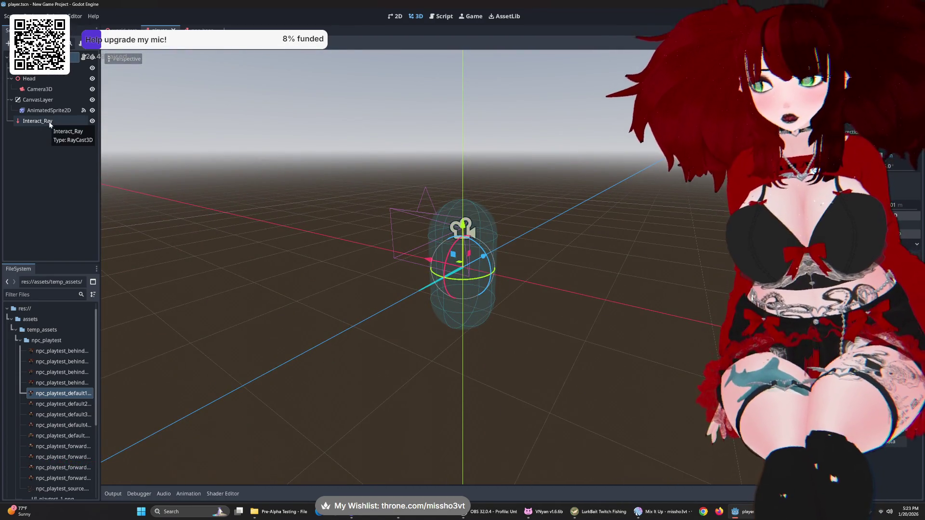
pyautogui.hotkey('ctrl', 'F3')
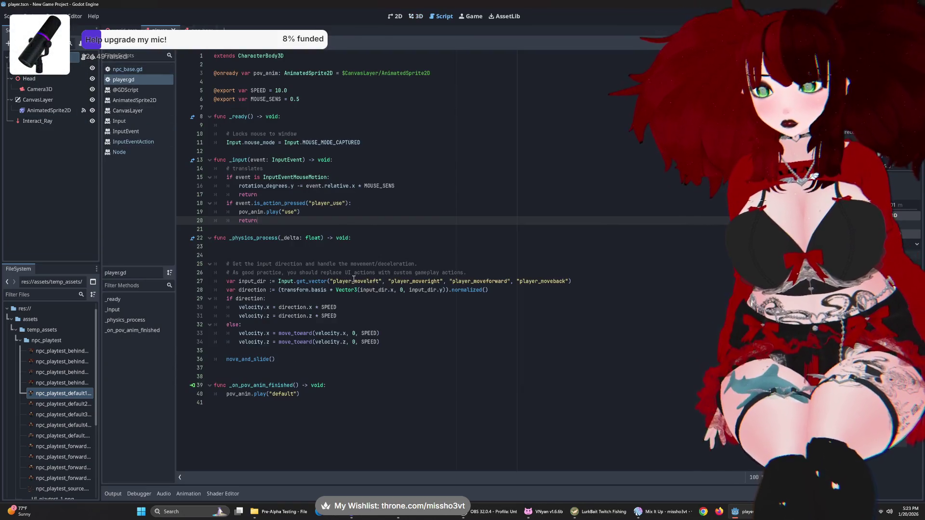
pyautogui.click(300, 360)
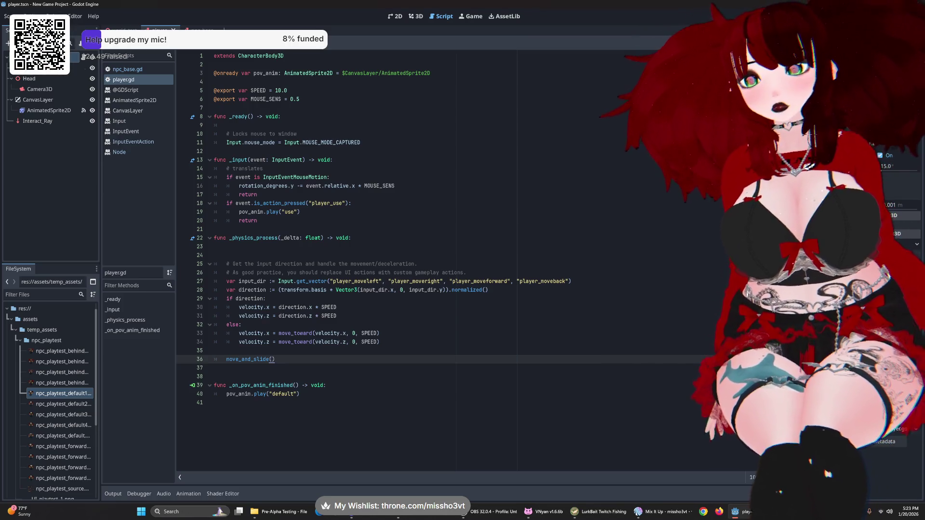
# - Playtest the game from the npc_base scene with F5, then stop it with F8
pyautogui.click(186, 30)
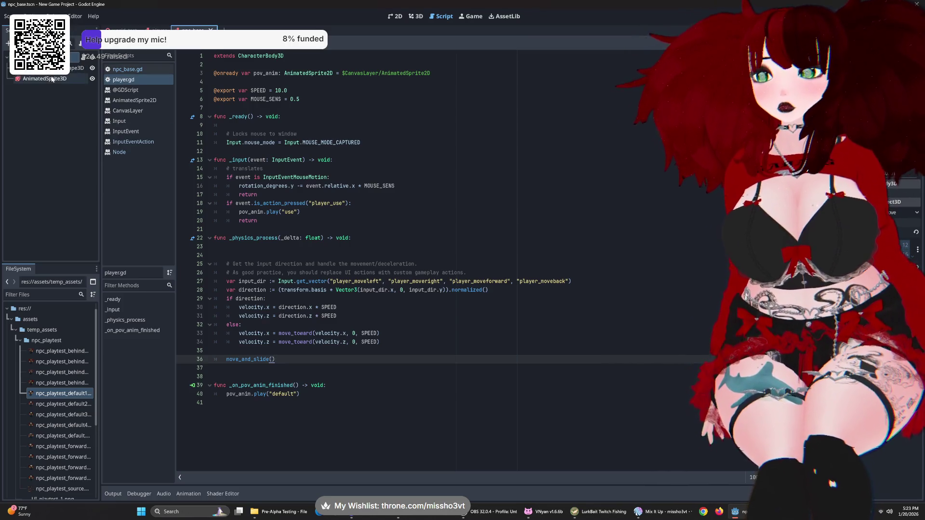
pyautogui.press('F5')
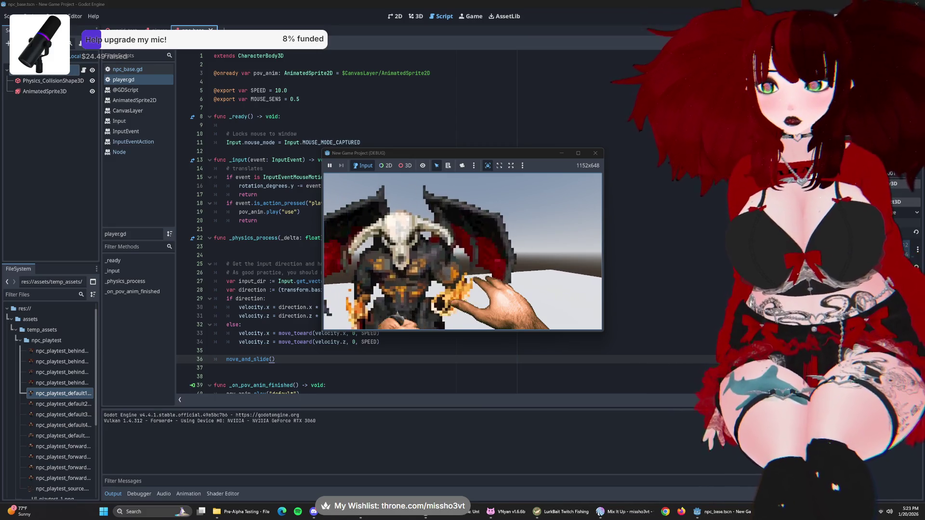
pyautogui.press('F8')
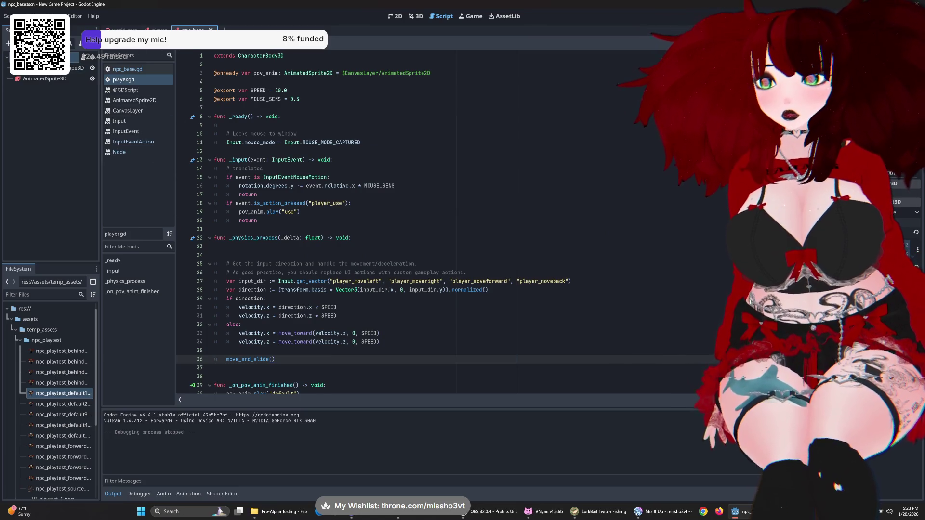
# - Return to the player scene and start adding a new node under CanvasLayer
pyautogui.click(160, 28)
pyautogui.click(38, 99)
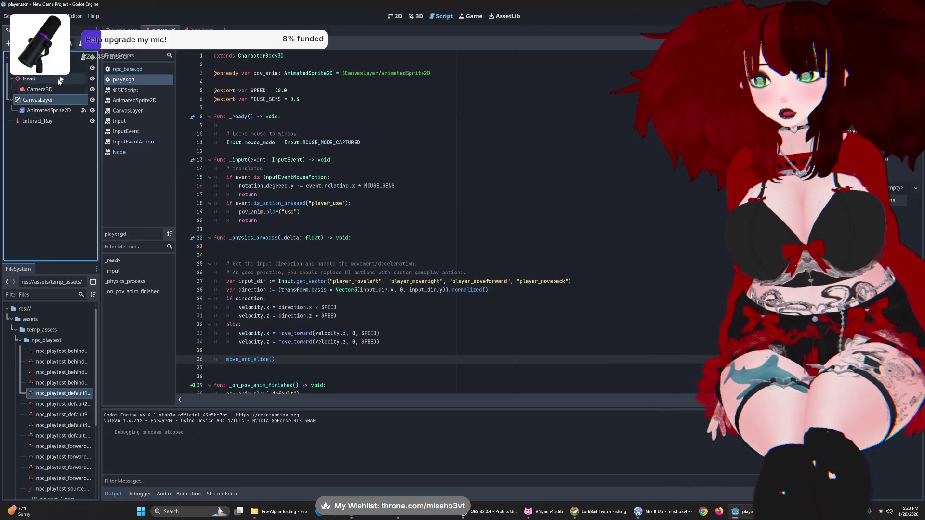
pyautogui.hotkey('ctrl', 'a')
# - Create a Control node under CanvasLayer and move it above AnimatedSprite2D
pyautogui.write('contro')
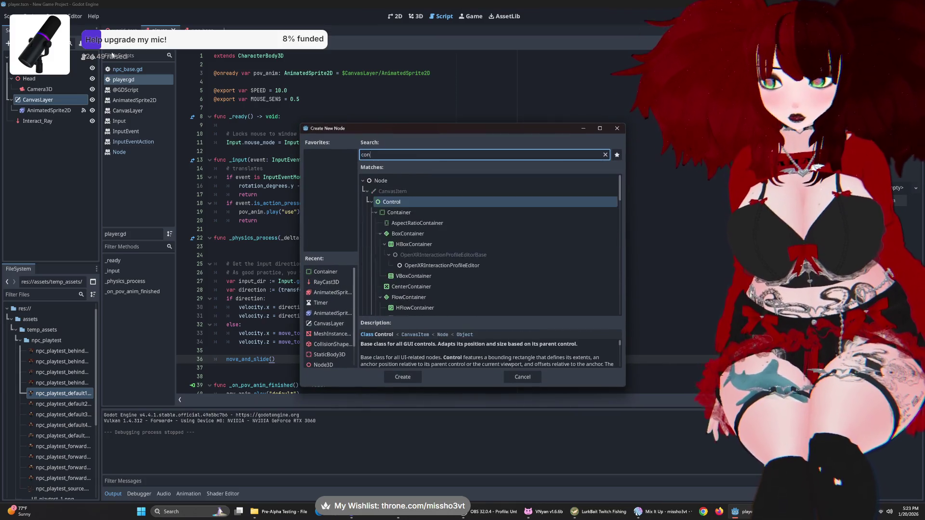
pyautogui.press('Return')
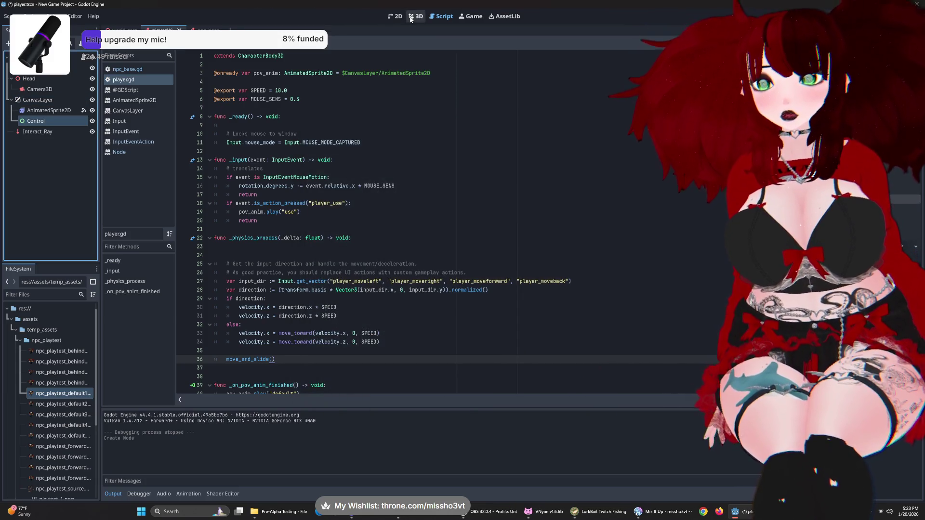
pyautogui.click(395, 17)
pyautogui.moveTo(61, 121); pyautogui.dragTo(60, 109)
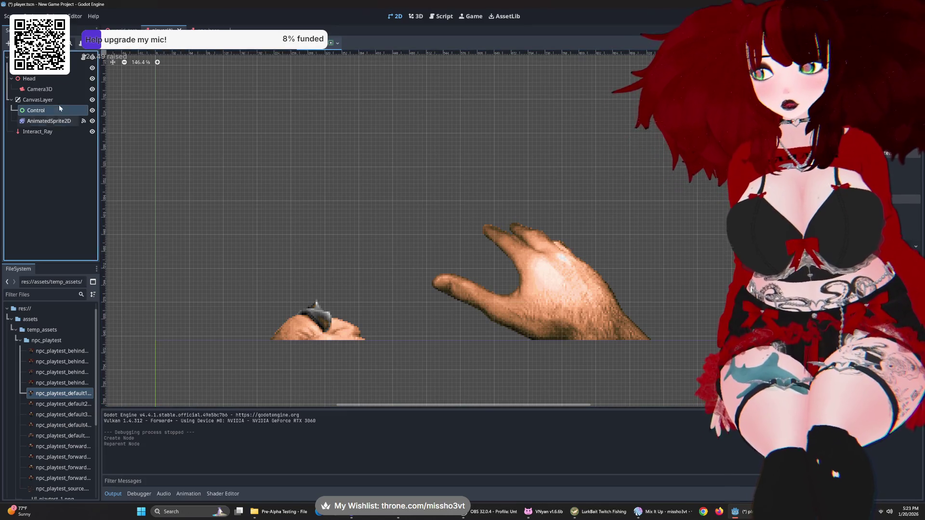
# - Stretch the Control across the whole viewport with the Full Rect anchor preset
pyautogui.scroll(-2, 244, 159)
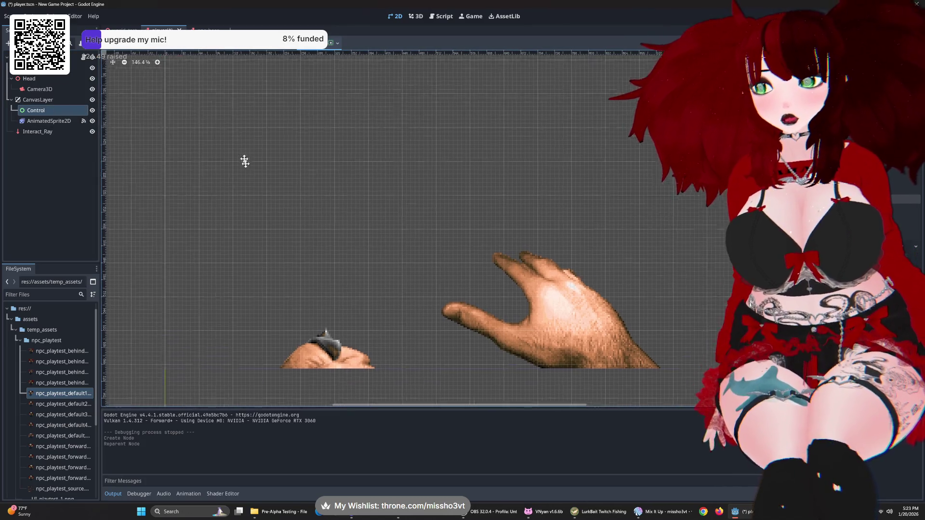
pyautogui.click(337, 43)
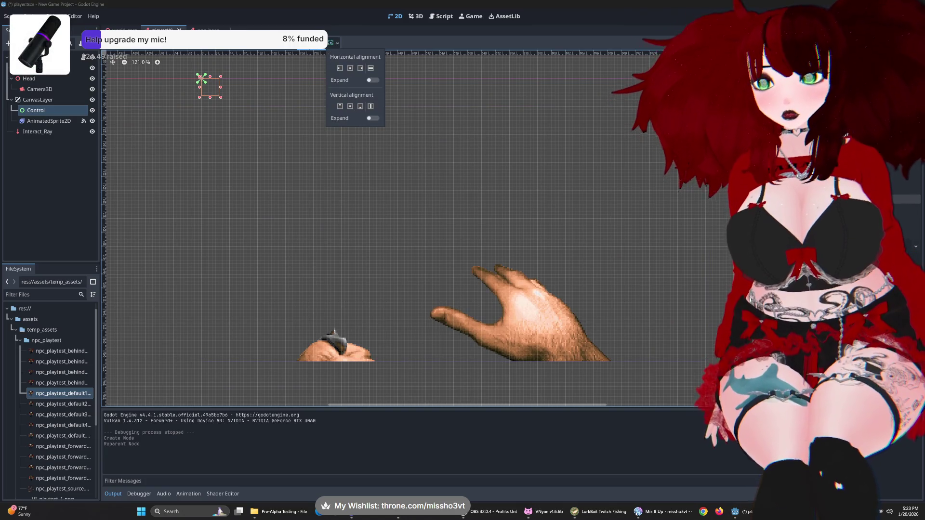
pyautogui.click(330, 43)
pyautogui.click(331, 43)
pyautogui.click(342, 97)
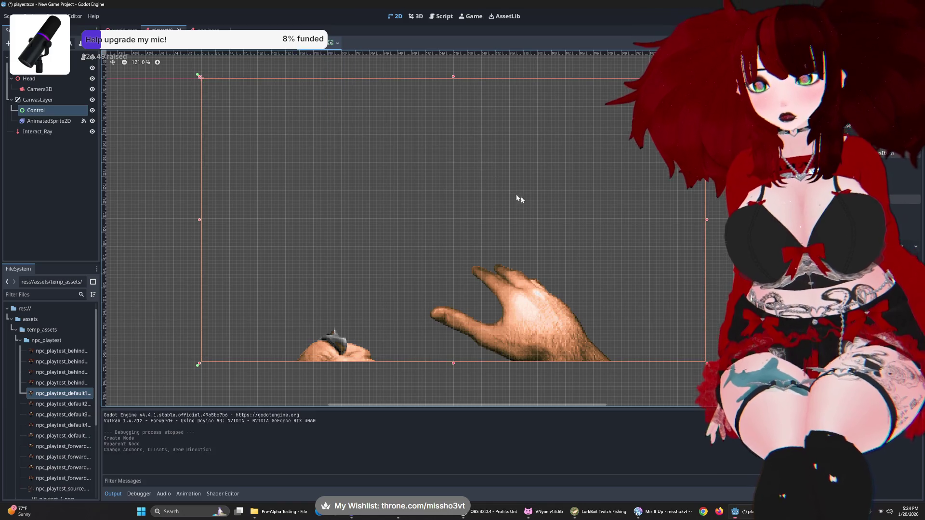
pyautogui.hotkey('ctrl', 'a')
pyautogui.write('text')
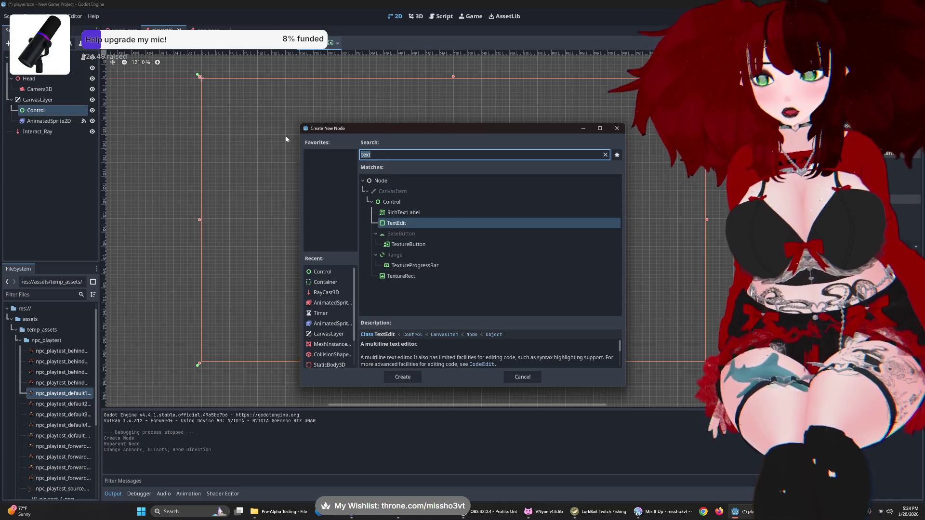
# - Add a screen-centred Label under Control with the text 'Press Use to Interact'
pyautogui.write('label')
pyautogui.press('Return')
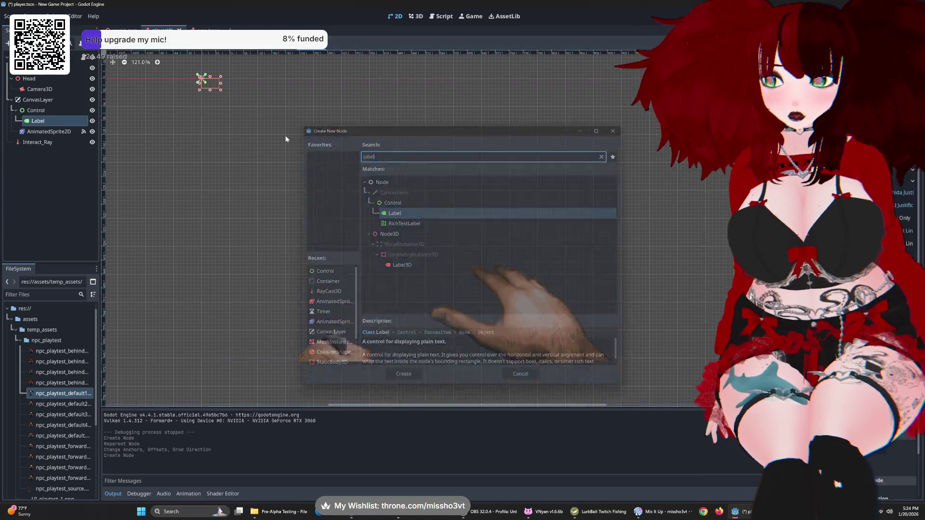
pyautogui.click(313, 42)
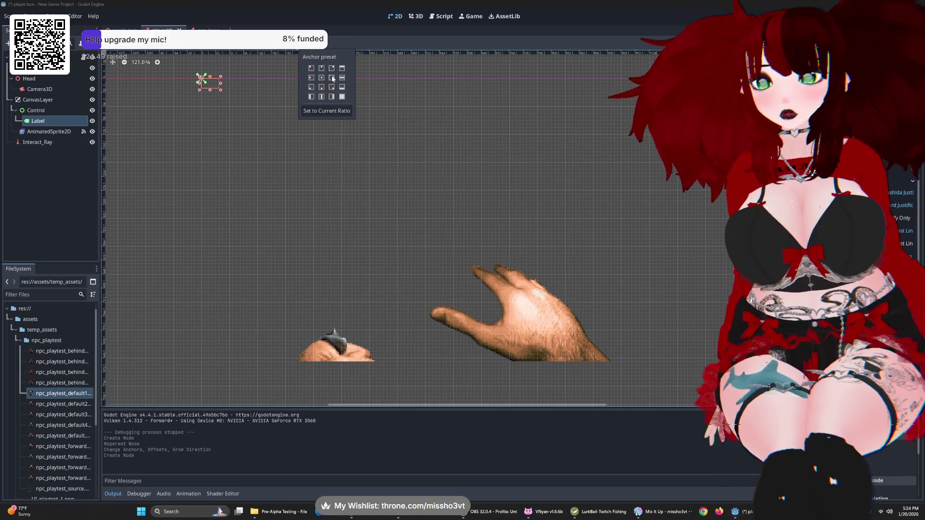
pyautogui.press('Escape')
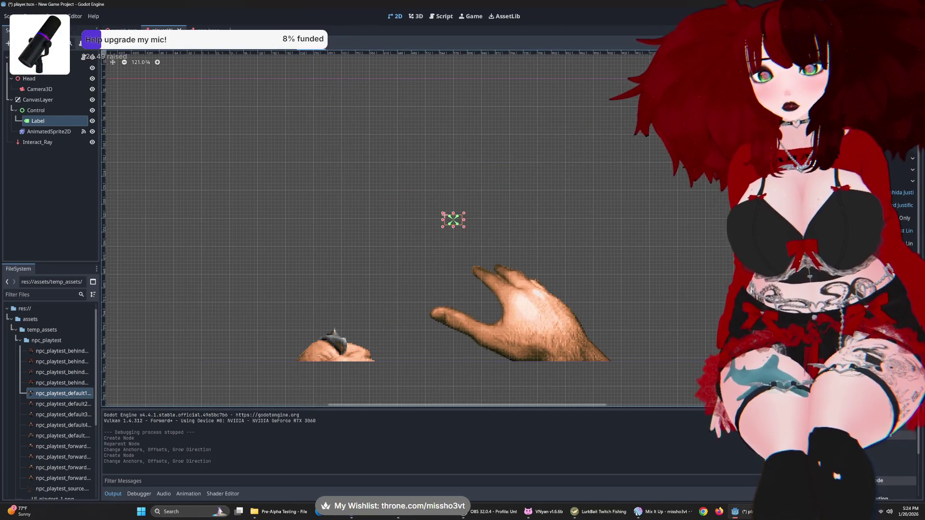
pyautogui.write('Press')
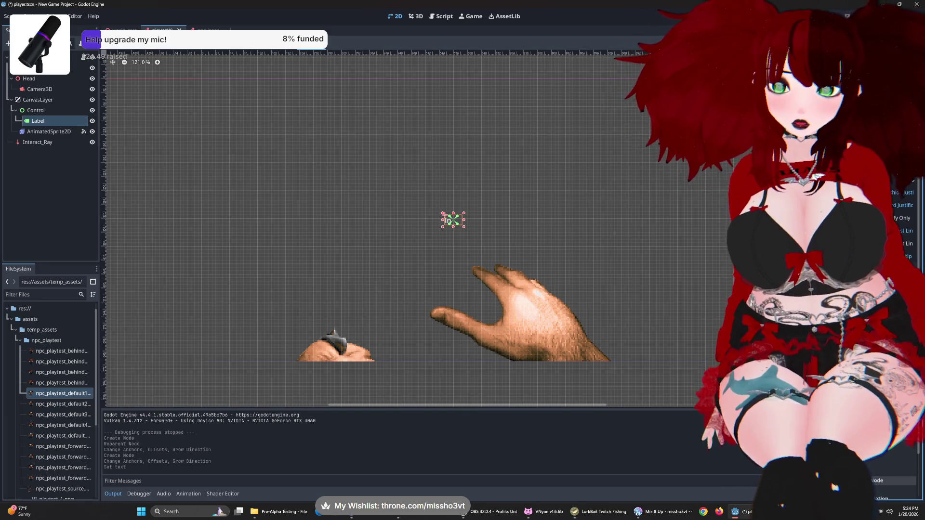
pyautogui.write(' Action to')
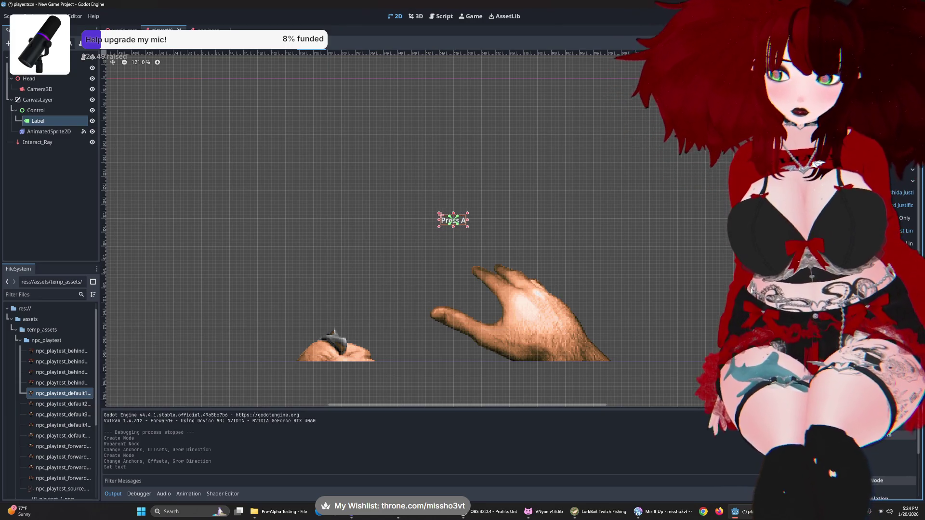
pyautogui.press('BackSpace')
pyautogui.press('BackSpace')
pyautogui.press('BackSpace')
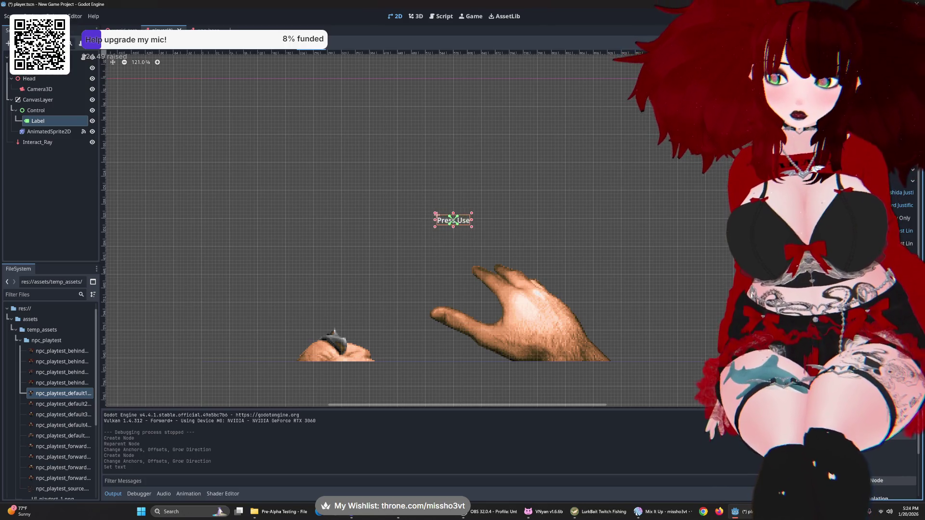
pyautogui.write('Use to Interact')
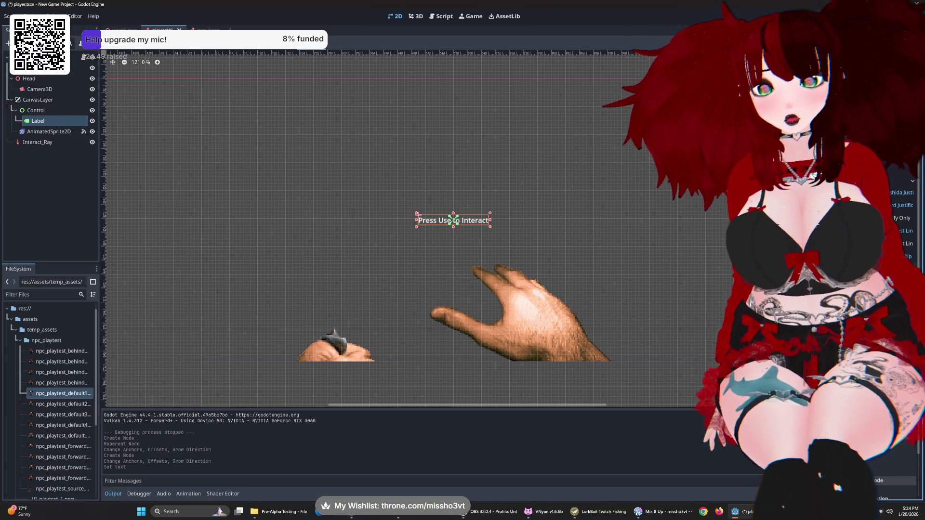
# - Centre-align the label text, enable Uppercase, and hide the label
pyautogui.click(890, 169)
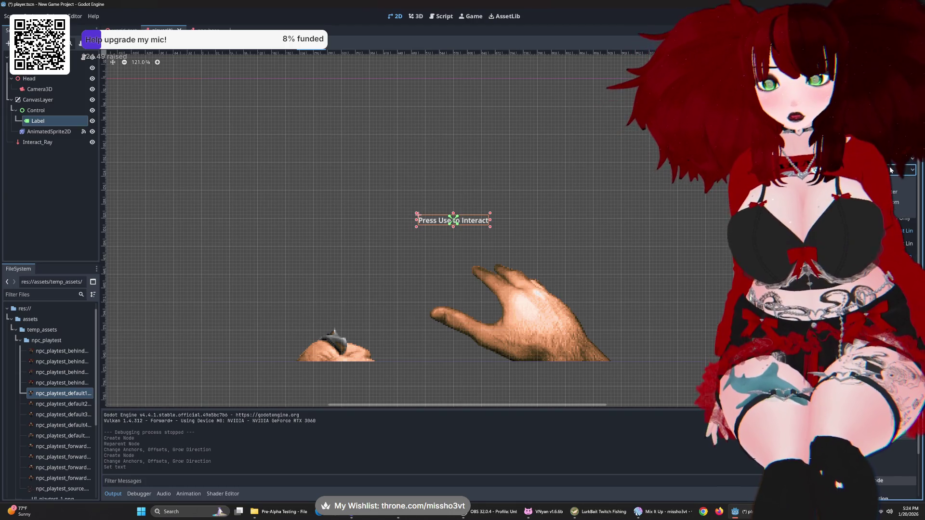
pyautogui.click(893, 192)
pyautogui.scroll(-2, 914, 216)
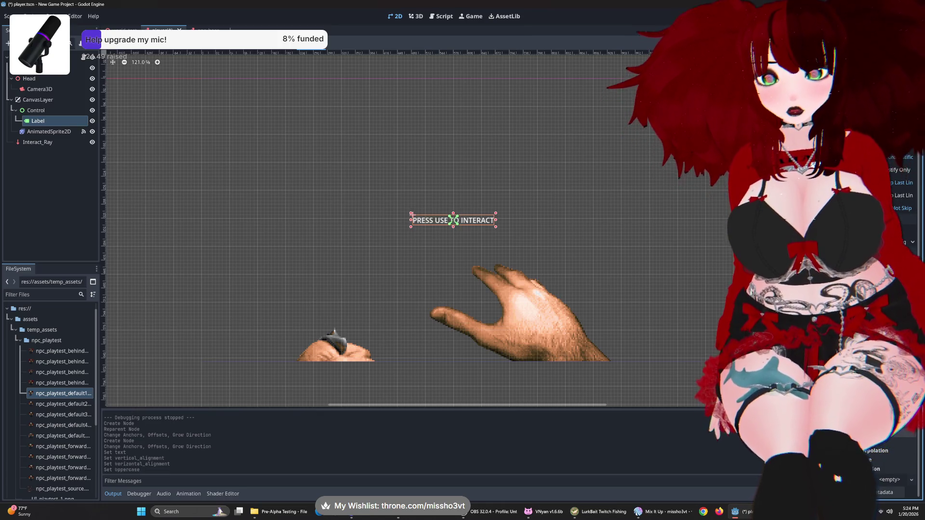
pyautogui.click(882, 272)
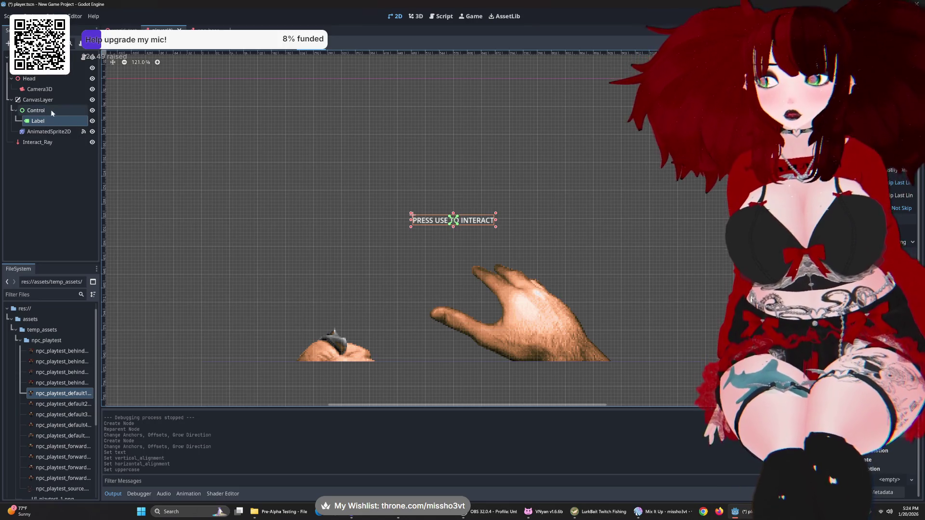
pyautogui.click(92, 121)
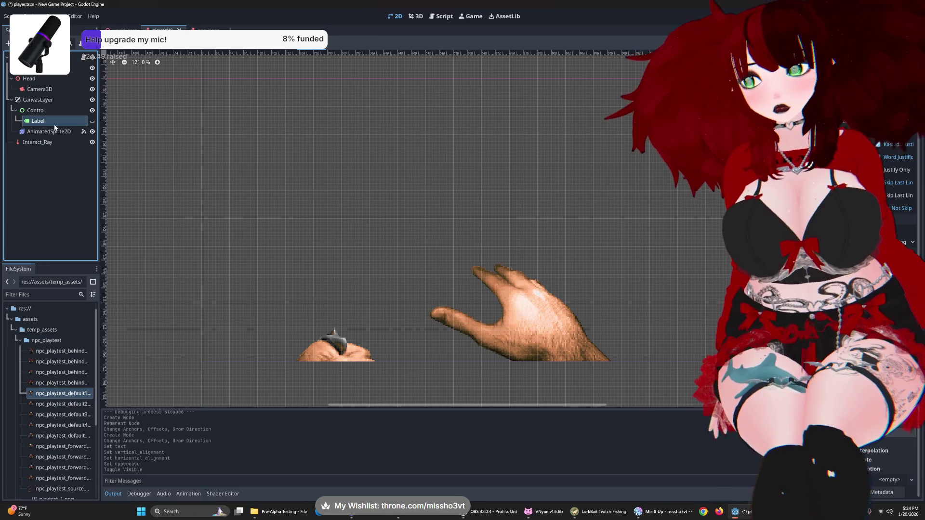
# - Rename the Label node to Use_Label and keep it hidden
pyautogui.doubleClick(55, 124)
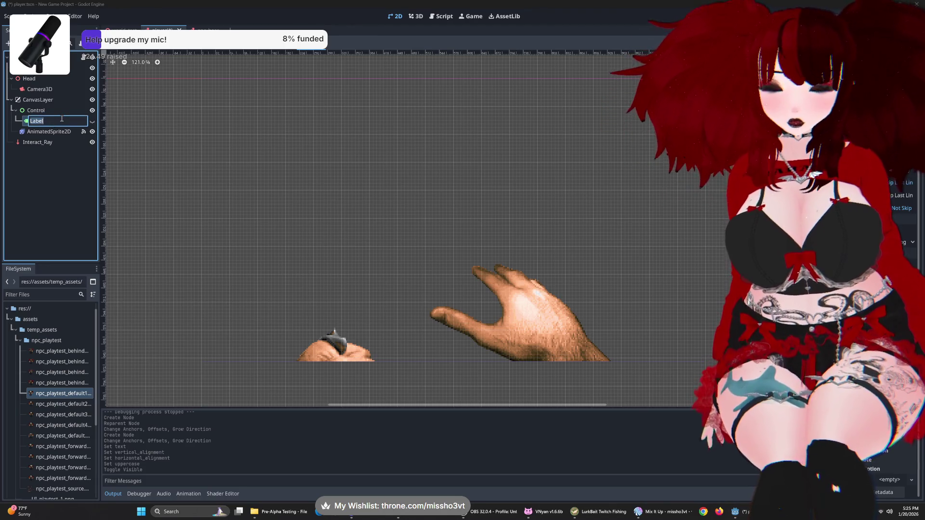
pyautogui.write('P')
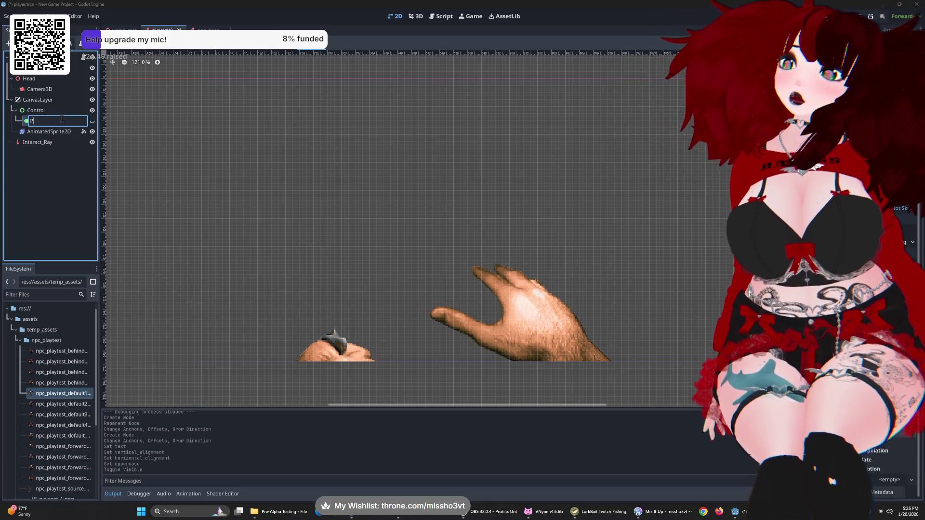
pyautogui.write('_Label')
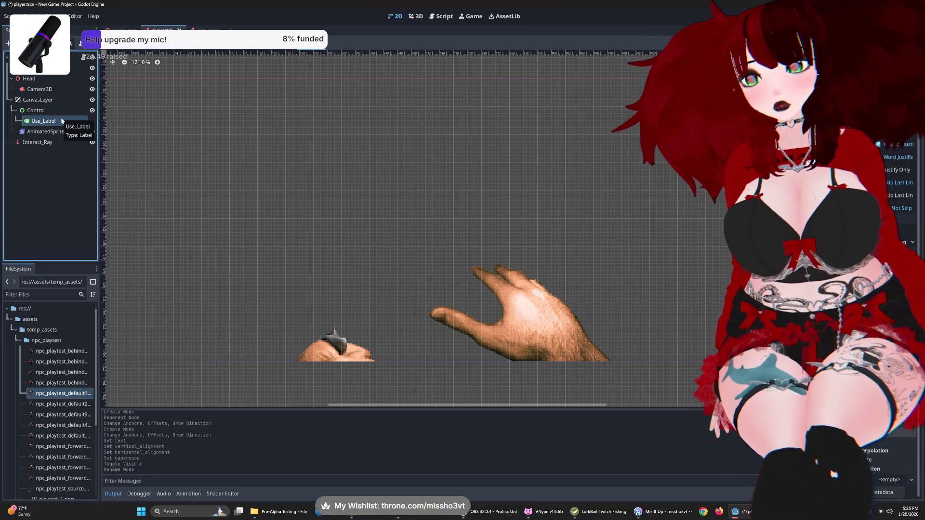
pyautogui.press('Return')
pyautogui.click(92, 121)
pyautogui.click(92, 121)
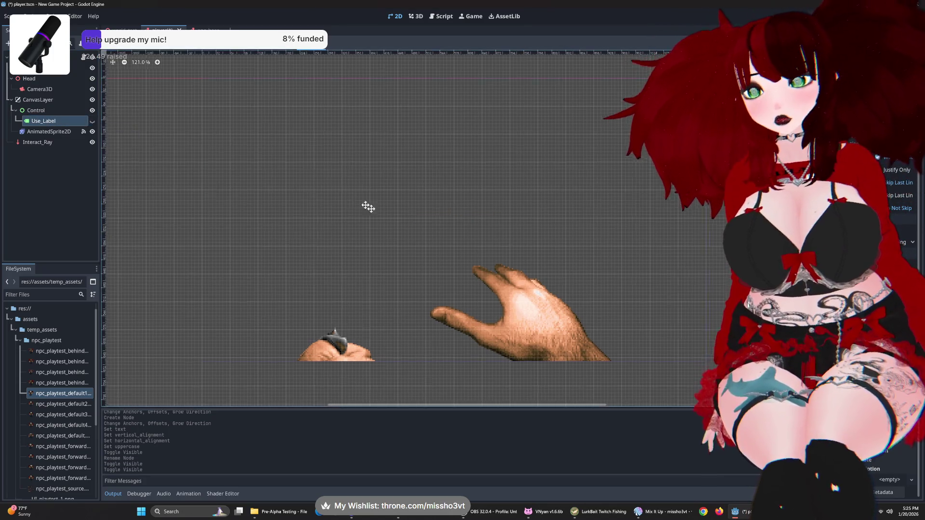
# - Select the Control node and go back to the player.gd script
pyautogui.click(52, 111)
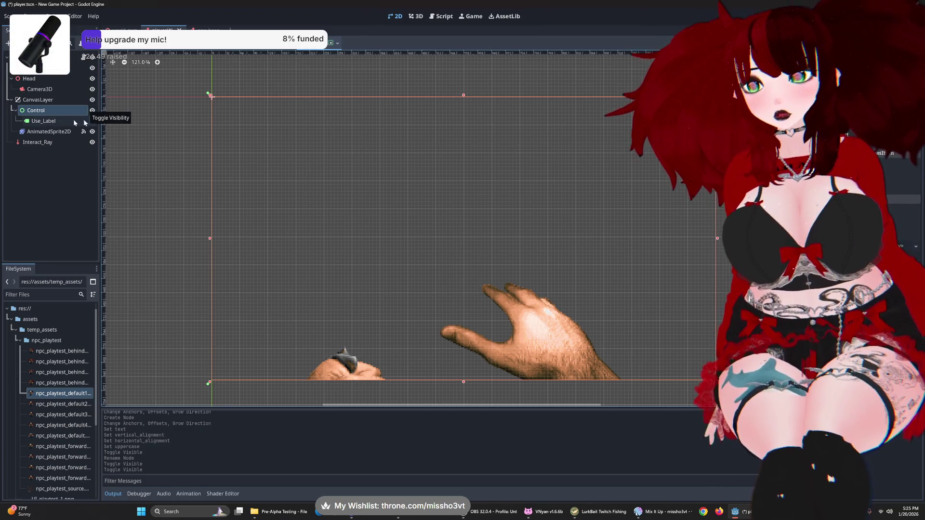
pyautogui.moveTo(212, 164)
pyautogui.mouseDown()
pyautogui.moveTo(232, 145)
pyautogui.moveTo(209, 162)
pyautogui.mouseUp()
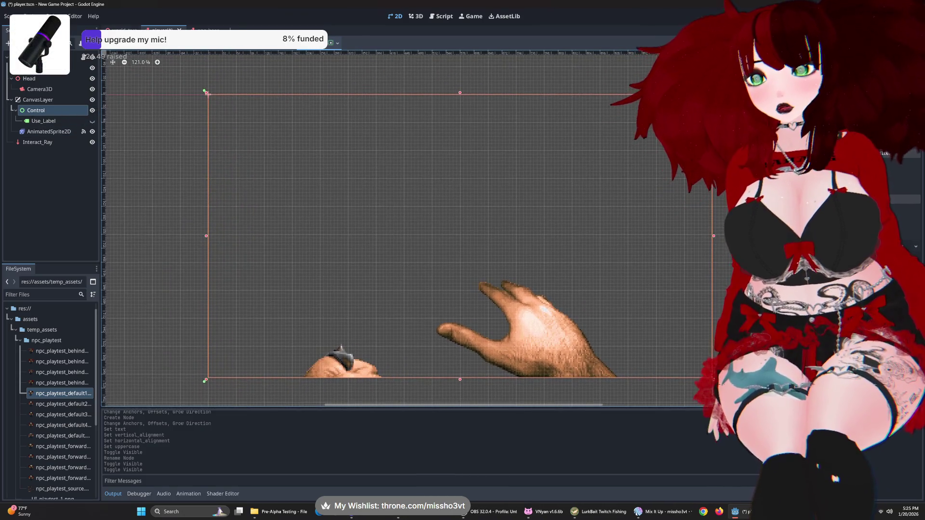
pyautogui.click(84, 58)
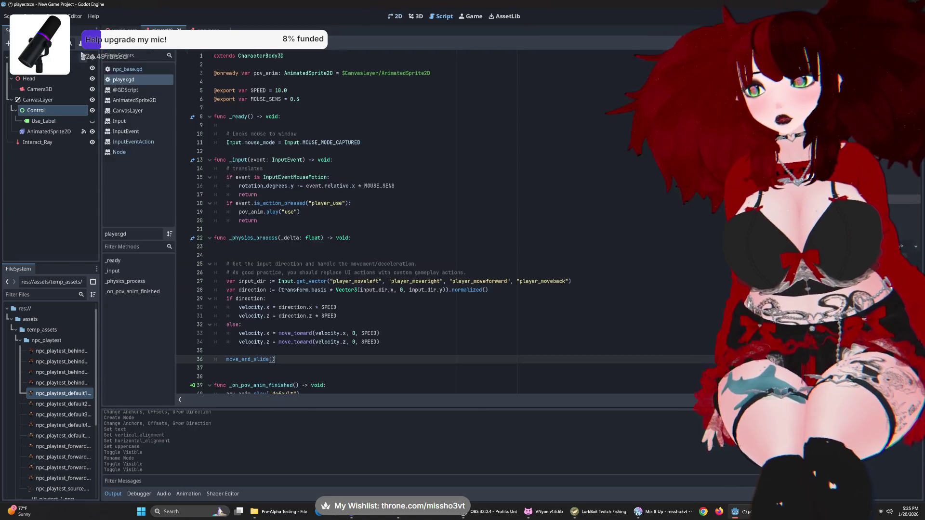
pyautogui.click(288, 73)
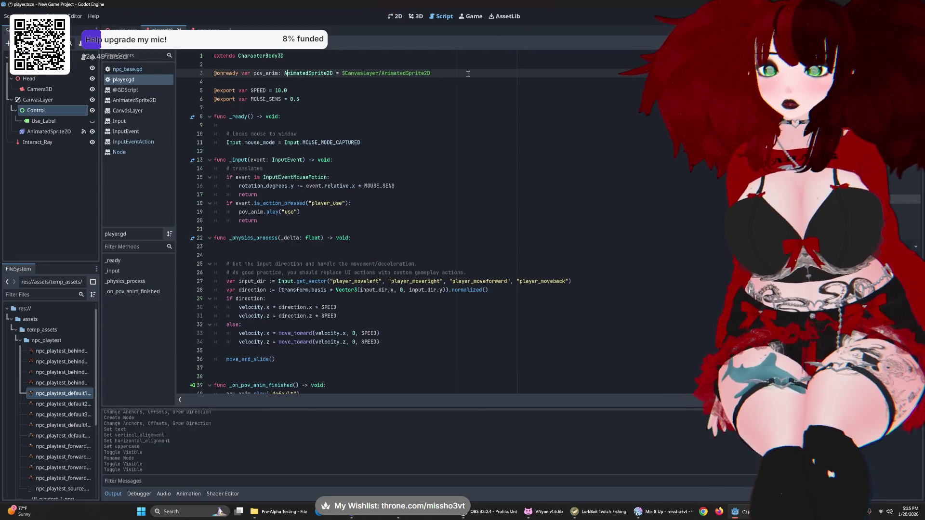
pyautogui.press('Return')
pyautogui.press('BackSpace')
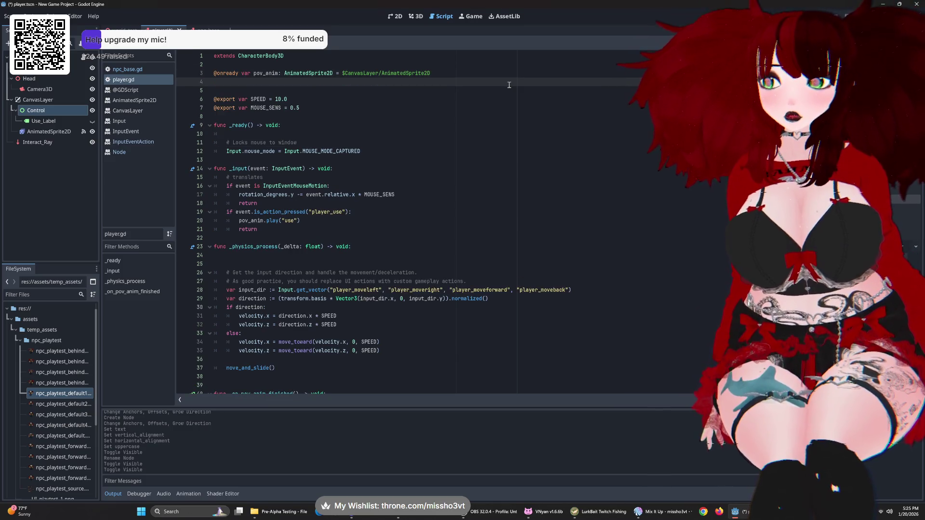
pyautogui.moveTo(43, 121)
pyautogui.mouseDown()
pyautogui.moveTo(274, 88)
pyautogui.moveTo(203, 111)
pyautogui.moveTo(48, 134)
pyautogui.moveTo(273, 83)
pyautogui.mouseUp()
pyautogui.click(400, 143)
pyautogui.scroll(-2, 401, 142)
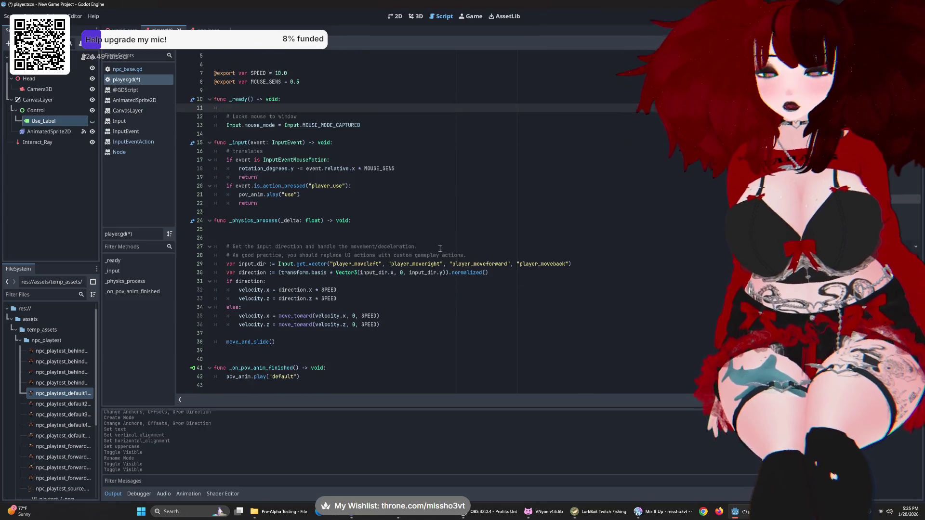
pyautogui.scroll(2, 401, 143)
pyautogui.click(347, 91)
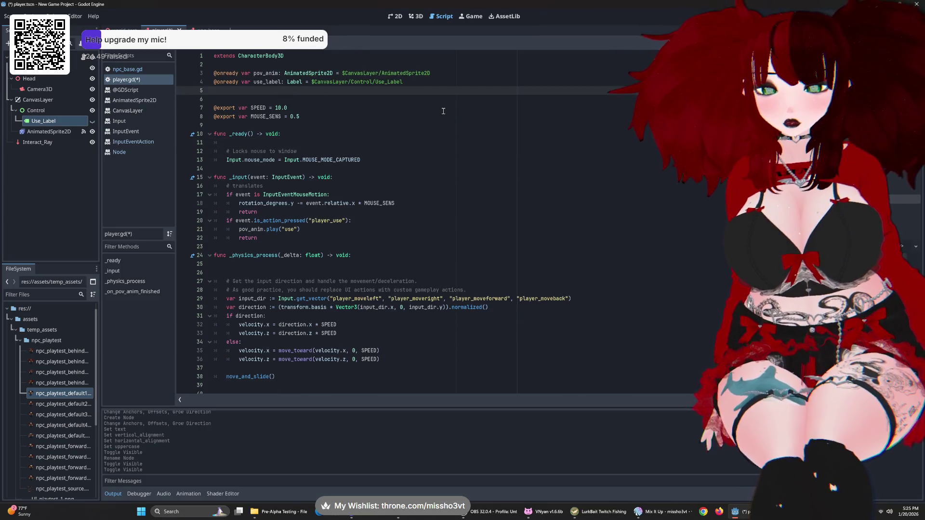
pyautogui.press('BackSpace')
pyautogui.scroll(-1, 409, 130)
pyautogui.scroll(1, 408, 130)
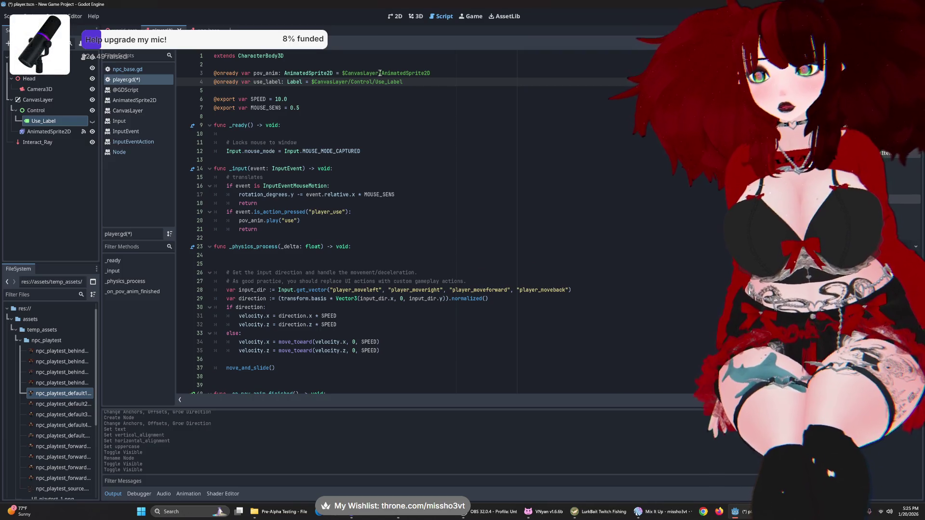
pyautogui.scroll(-1, 422, 96)
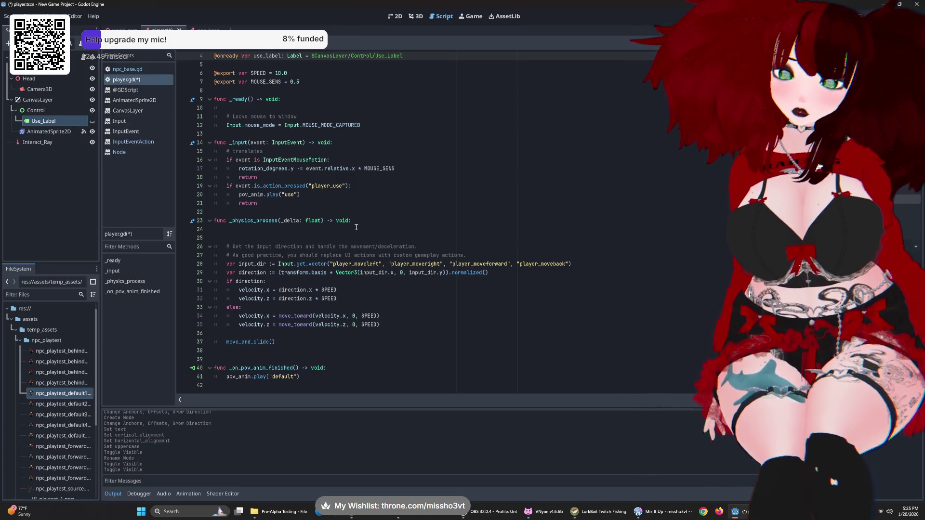
pyautogui.scroll(1, 337, 289)
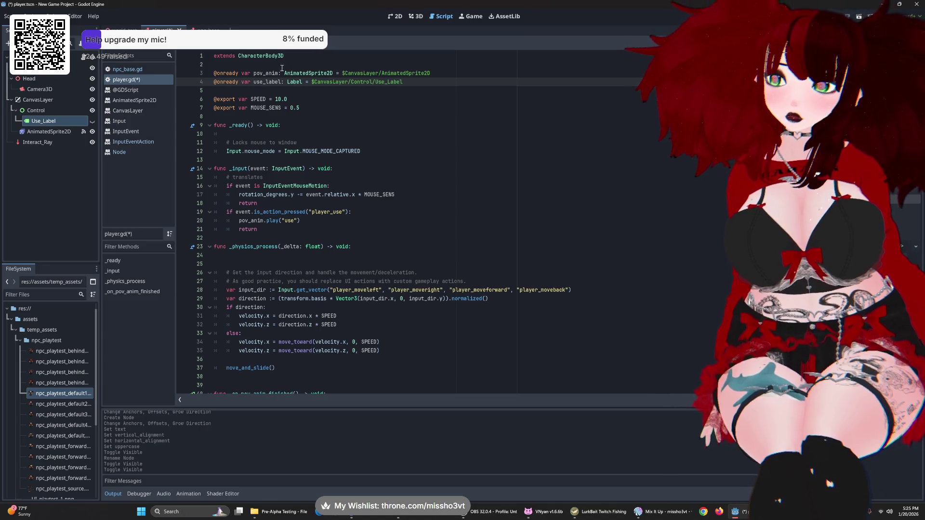
pyautogui.scroll(-1, 313, 366)
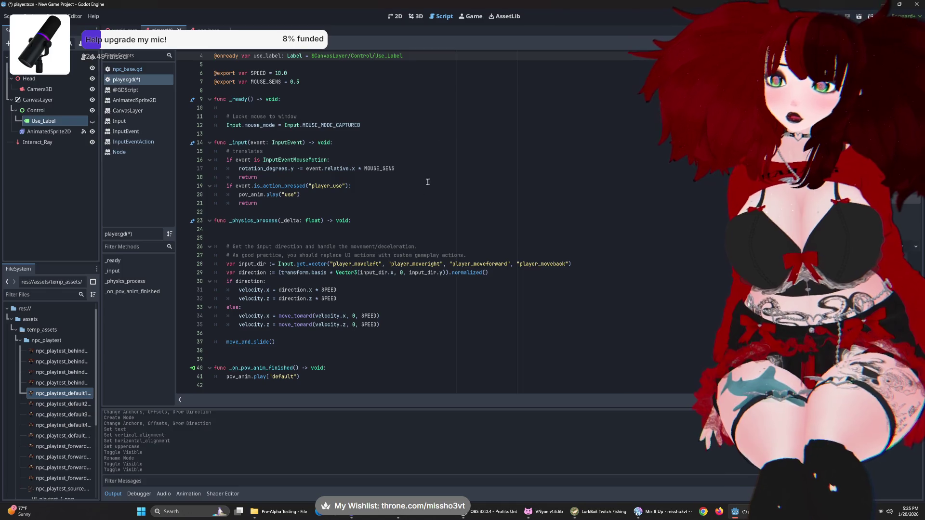
# - Type and then erase a trial 'if interact' condition on line 25 of _physics_process
pyautogui.click(339, 238)
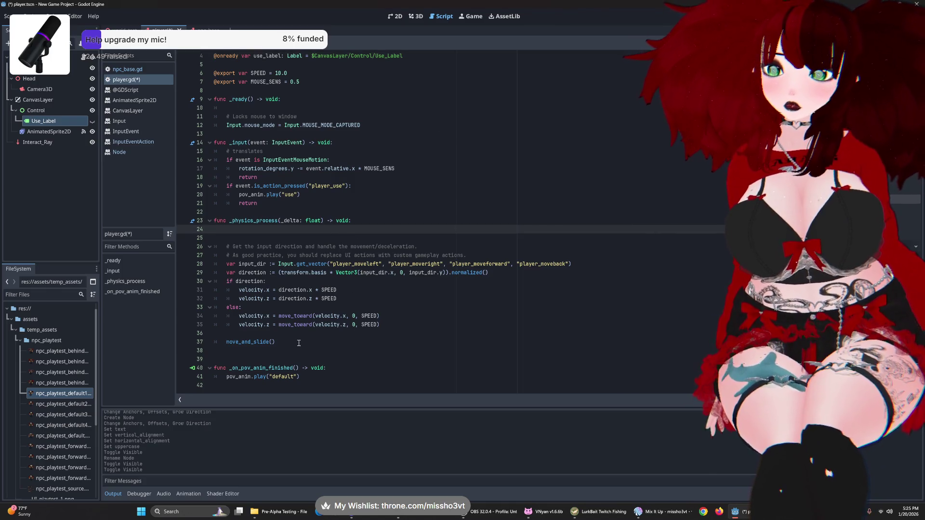
pyautogui.click(360, 342)
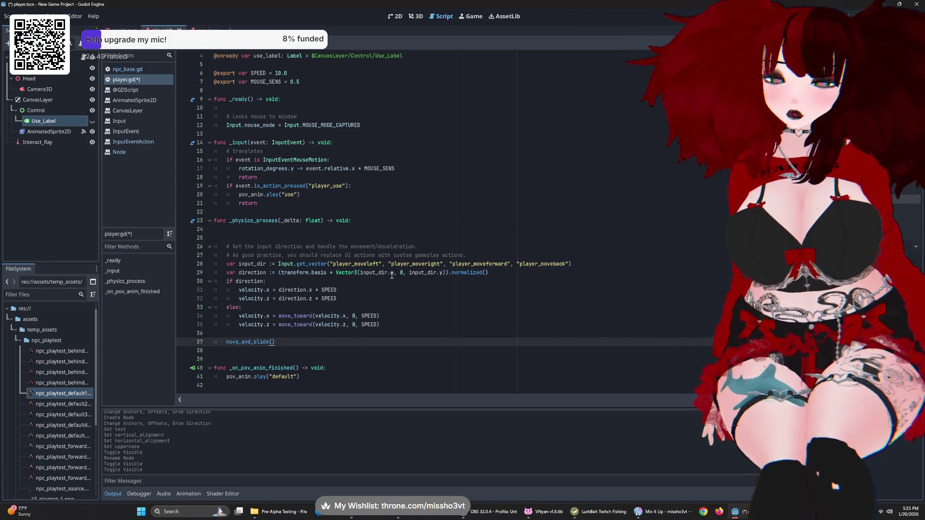
pyautogui.moveTo(391, 275)
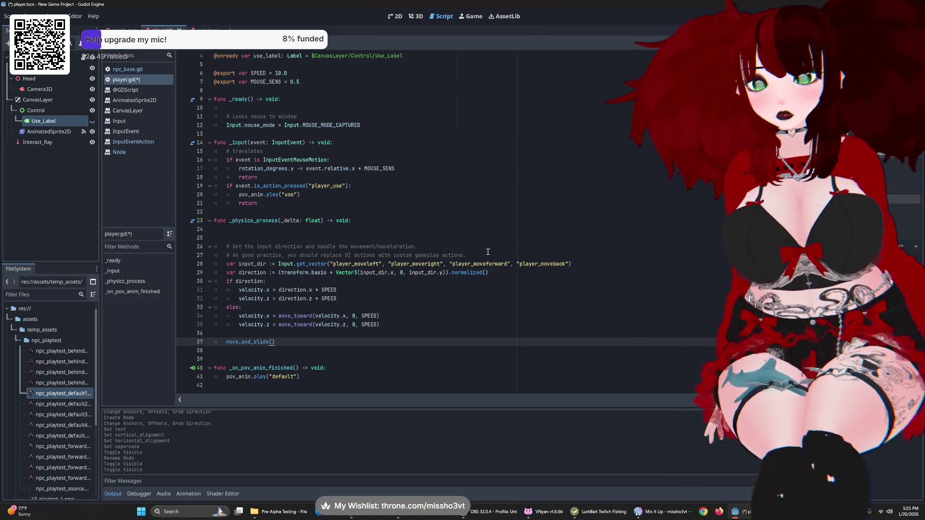
pyautogui.click(478, 240)
pyautogui.press('Tab')
pyautogui.write('if')
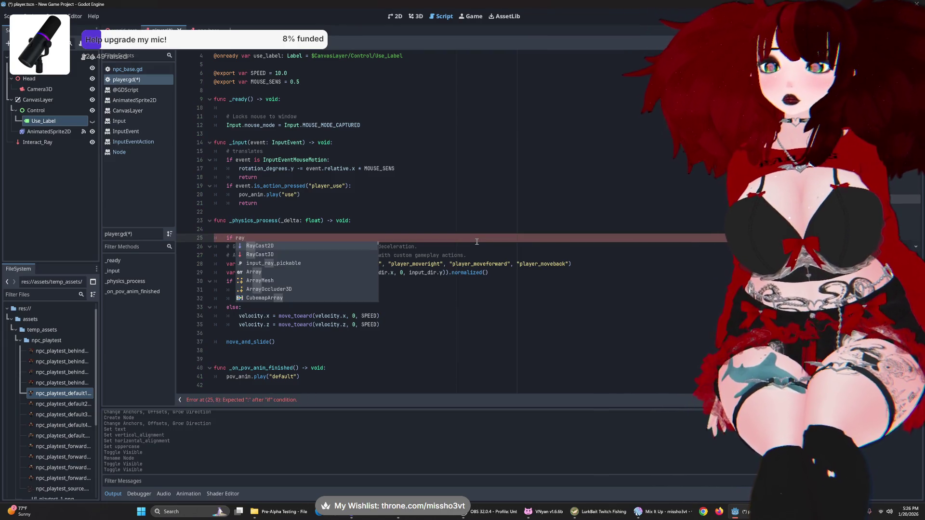
pyautogui.press('BackSpace')
pyautogui.press('BackSpace')
pyautogui.press('BackSpace')
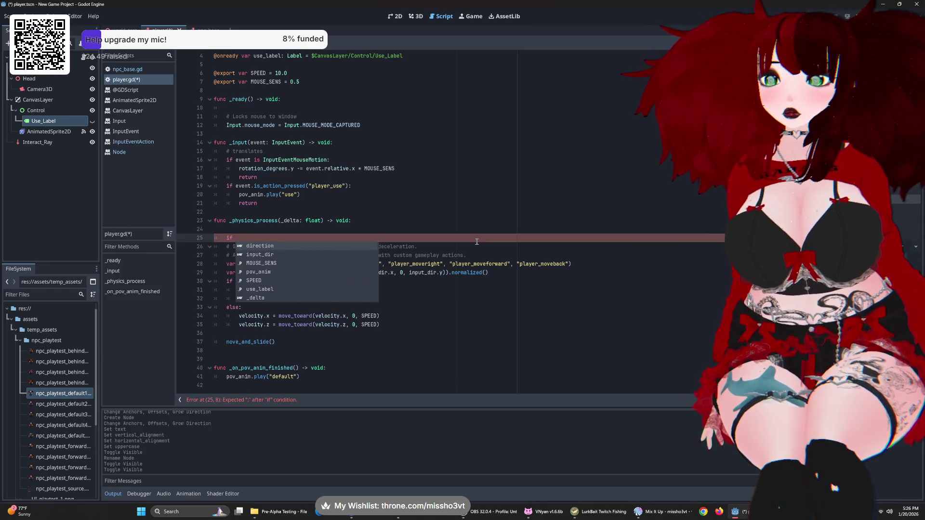
pyautogui.write('intera')
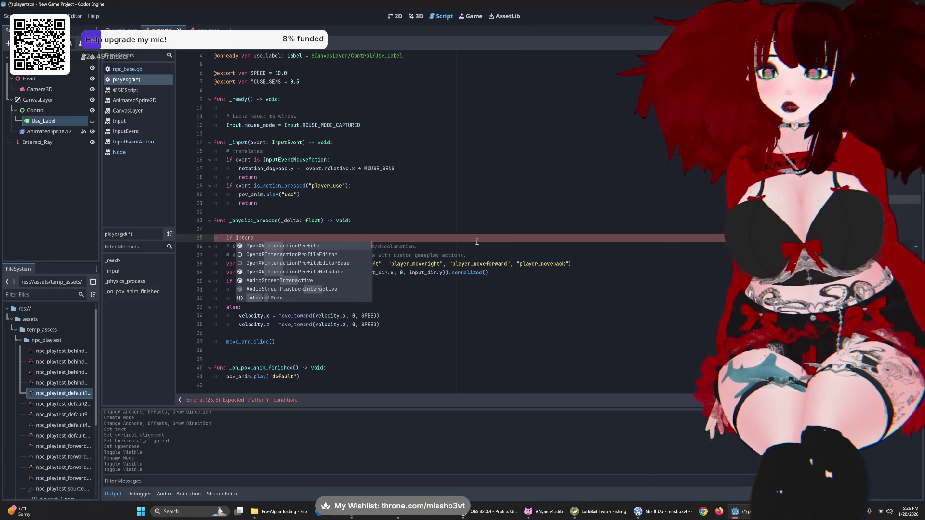
pyautogui.write('ctra')
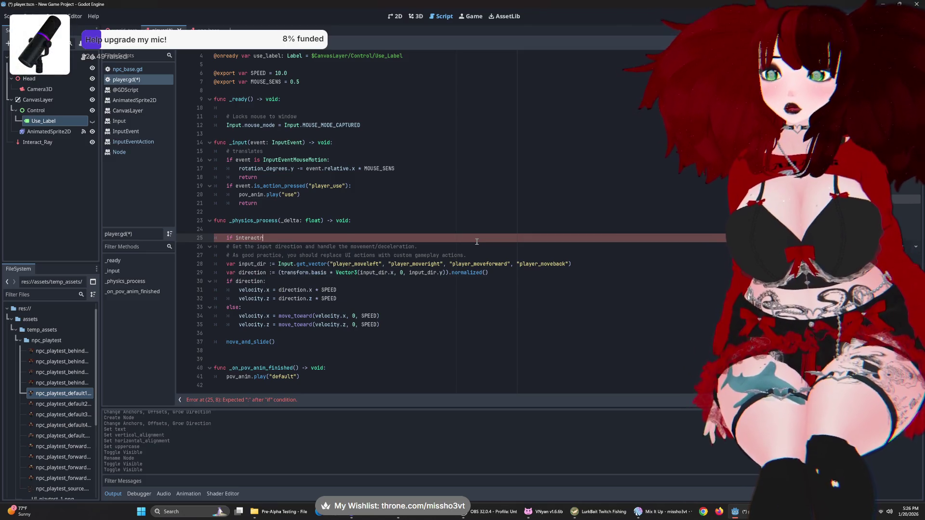
pyautogui.press('BackSpace')
pyautogui.press('BackSpace')
pyautogui.press('BackSpace')
pyautogui.scroll(1, 353, 133)
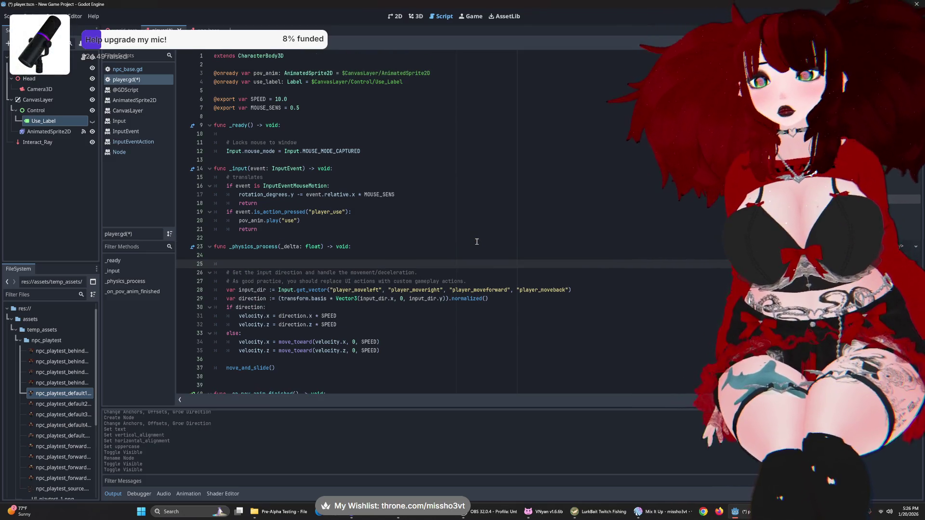
pyautogui.keyDown('ctrl'); pyautogui.click(36, 142); pyautogui.keyUp('ctrl')
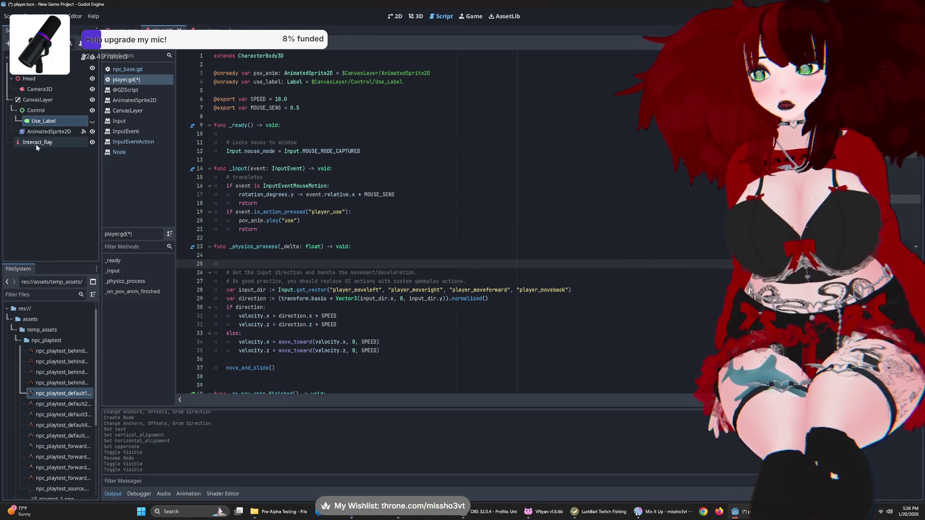
pyautogui.moveTo(36, 144)
pyautogui.mouseDown()
pyautogui.moveTo(255, 104)
pyautogui.moveTo(256, 93)
pyautogui.mouseUp()
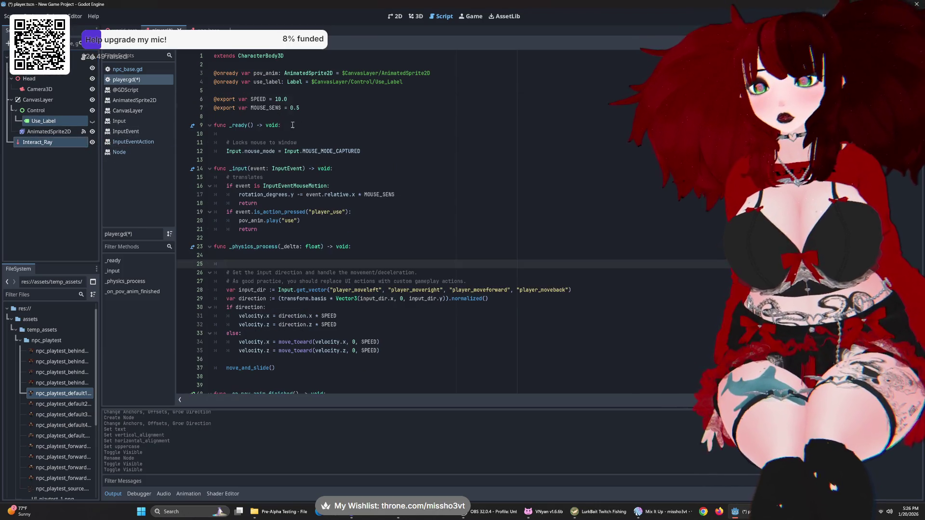
pyautogui.moveTo(29, 144); pyautogui.dragTo(256, 94)
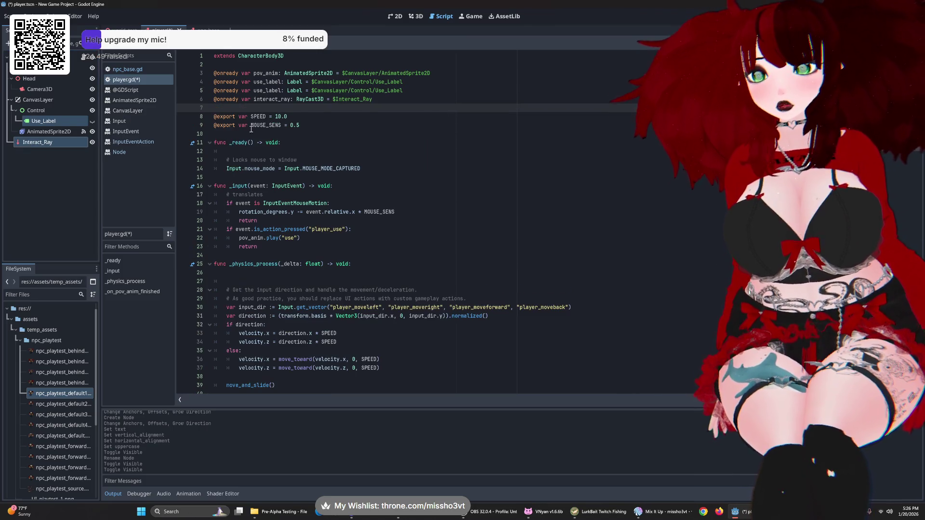
pyautogui.hotkey('ctrl', 'z')
pyautogui.click(53, 142)
pyautogui.moveTo(44, 144)
pyautogui.mouseDown()
pyautogui.moveTo(253, 98)
pyautogui.moveTo(250, 92)
pyautogui.mouseUp()
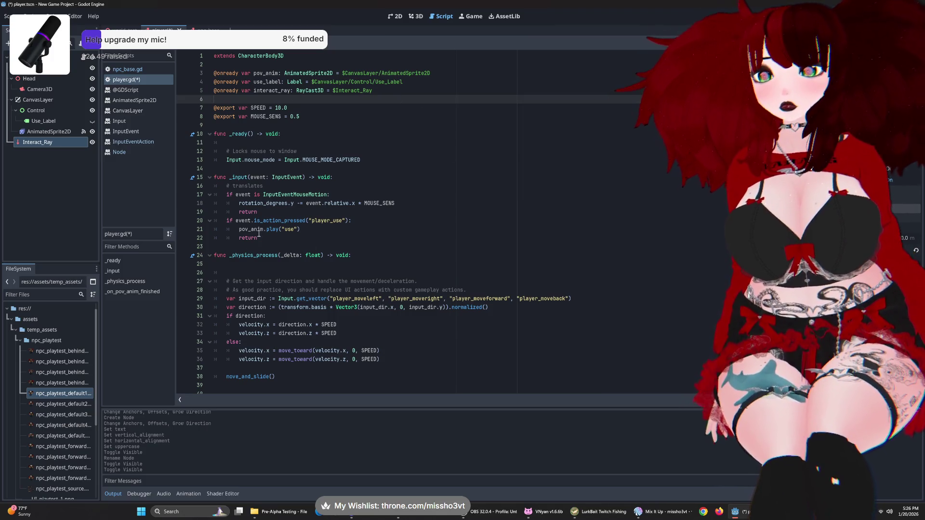
pyautogui.scroll(-2, 264, 322)
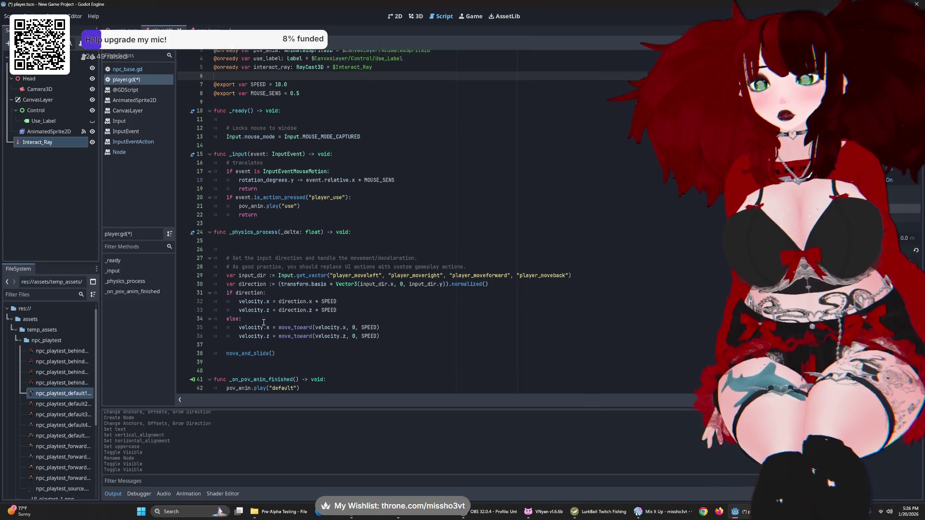
pyautogui.scroll(2, 264, 322)
# - Begin the condition 'if interact_ray.is_colliding() &&' on line 26 of _physics_process
pyautogui.click(395, 275)
pyautogui.write('if')
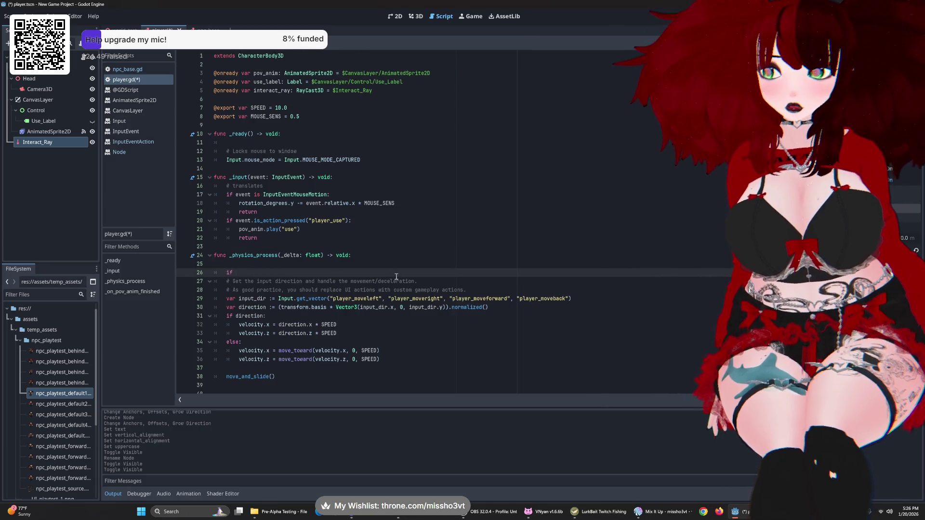
pyautogui.write('interactray')
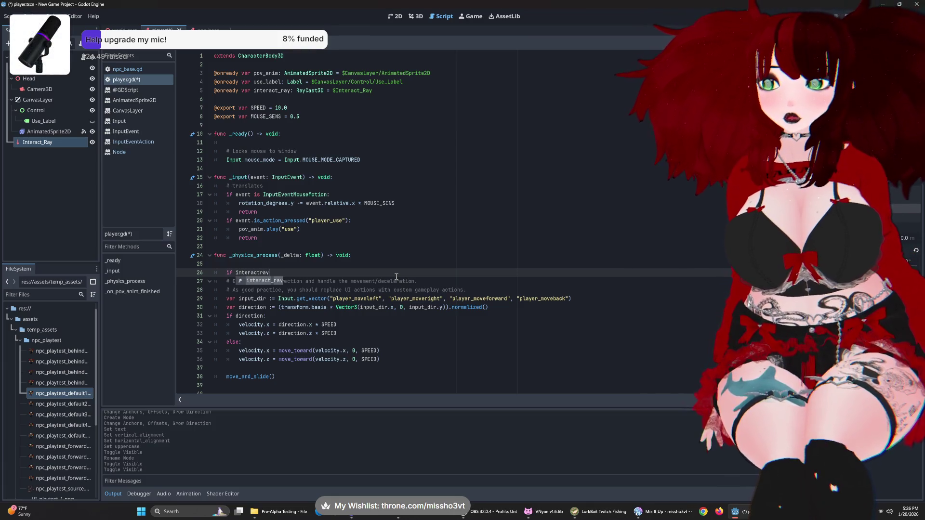
pyautogui.press('Return')
pyautogui.write('iscoll')
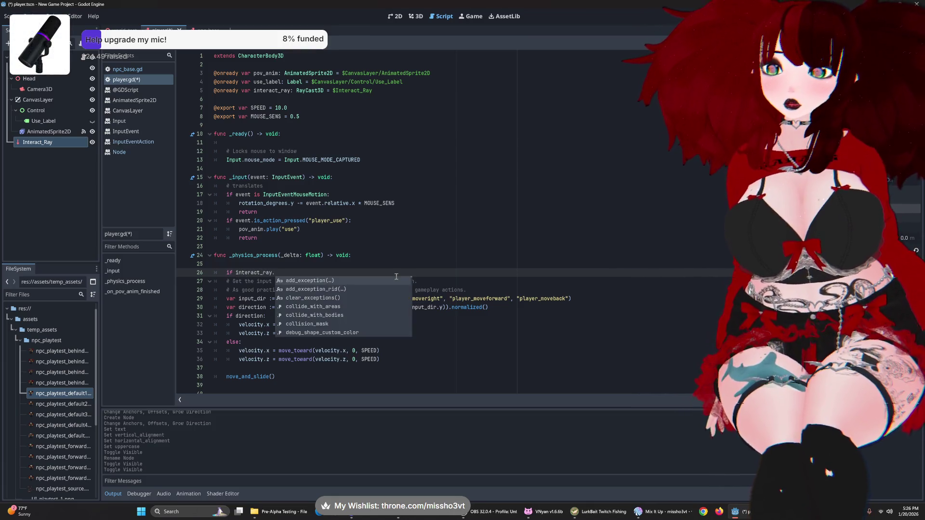
pyautogui.press('Return')
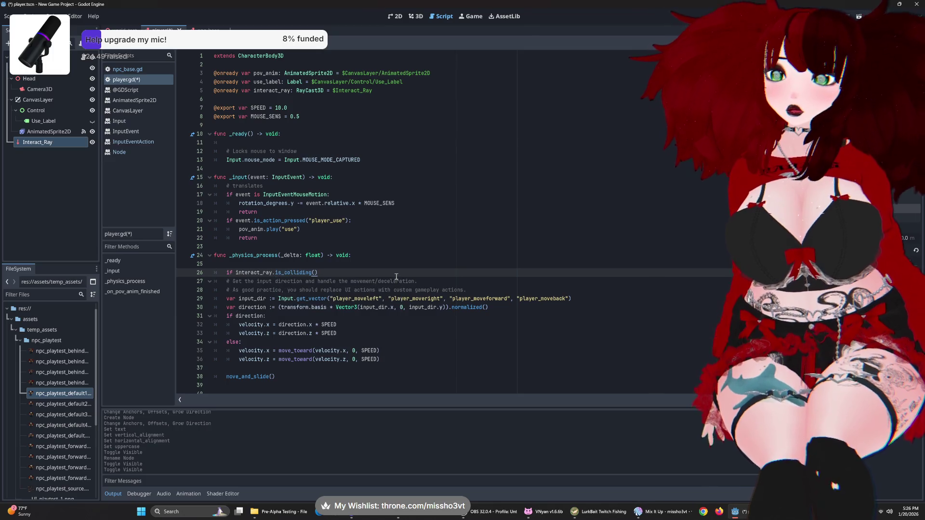
pyautogui.write(' &&')
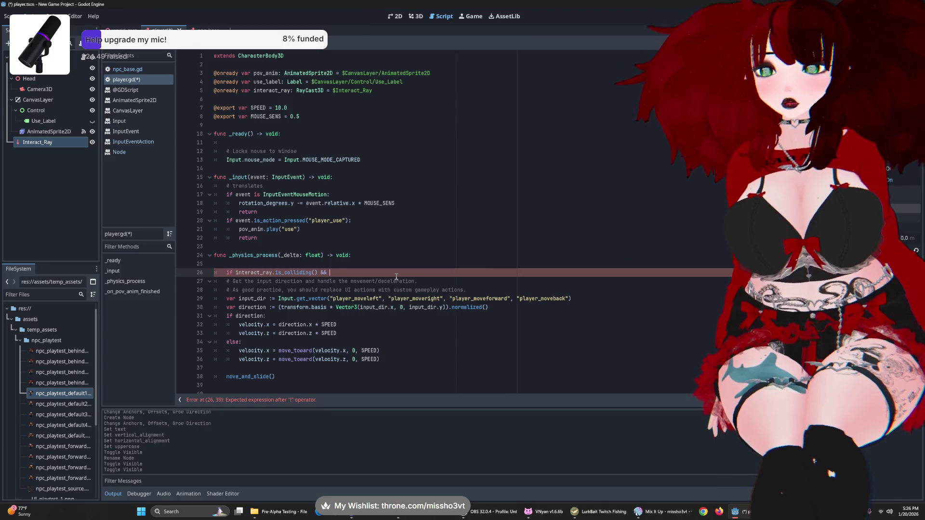
pyautogui.click(384, 93)
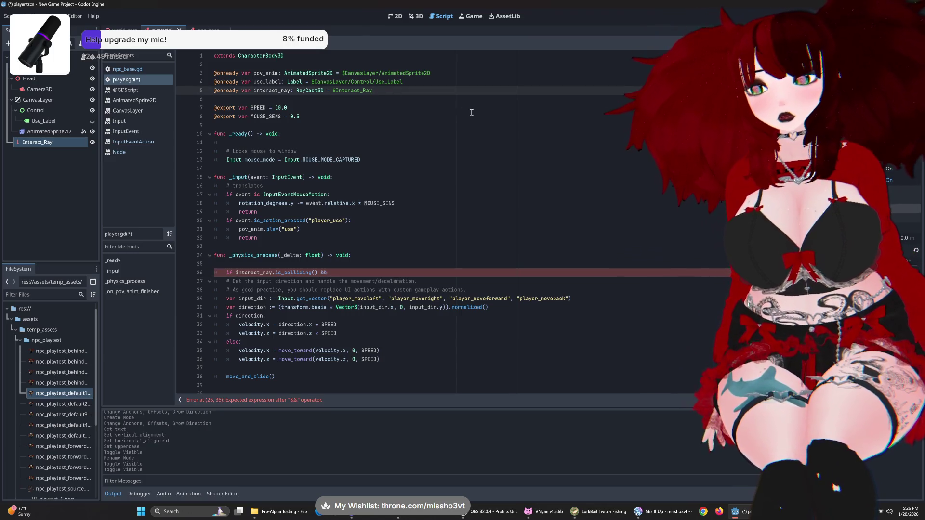
# - Declare 'var interact_ready: bool = false' and save the script
pyautogui.press('Return')
pyautogui.press('Return')
pyautogui.write('var')
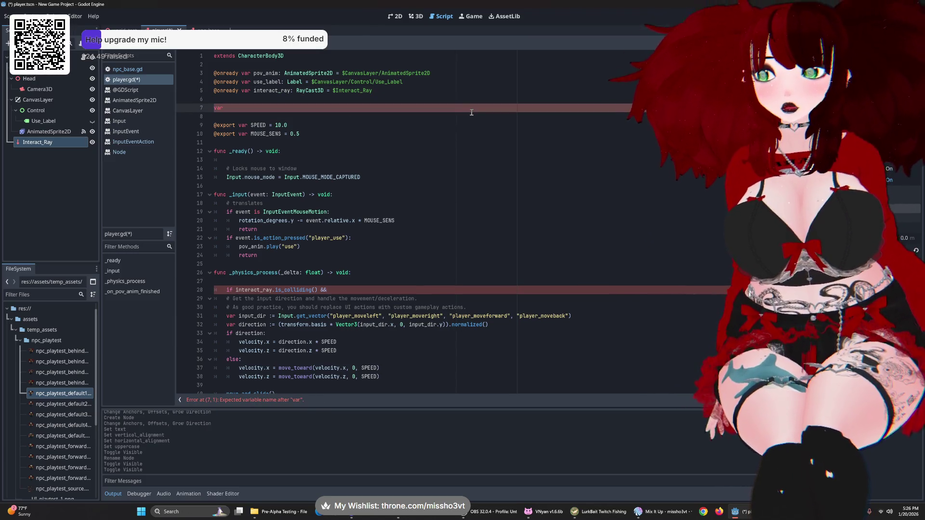
pyautogui.write(' interact_ready')
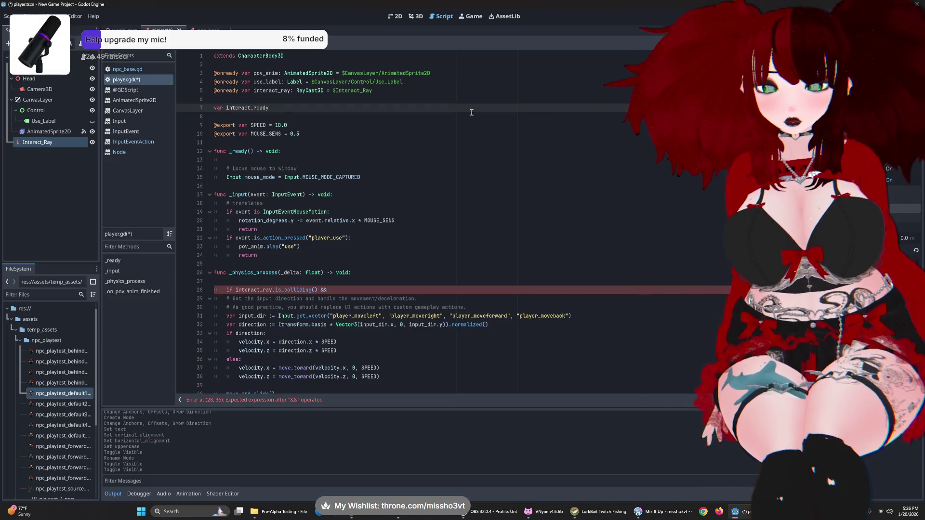
pyautogui.write(': bool = ')
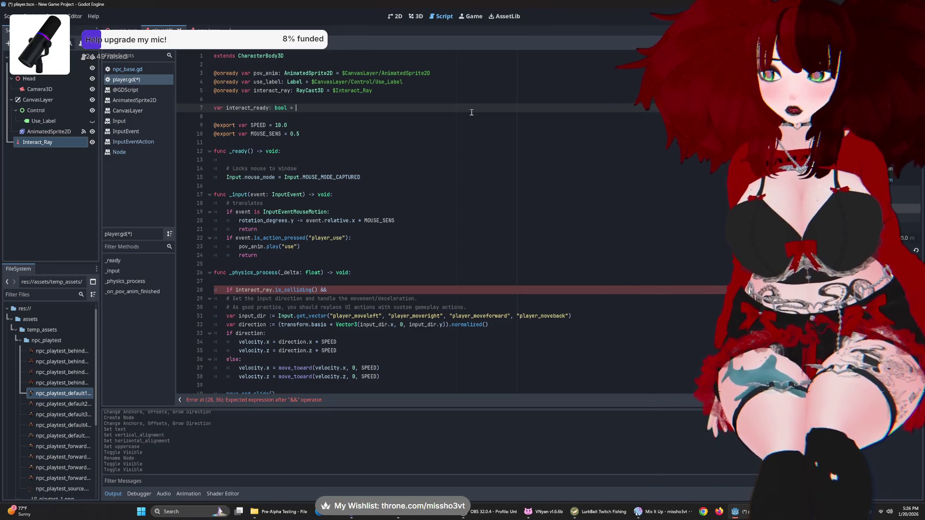
pyautogui.write('false')
pyautogui.hotkey('ctrl', 's')
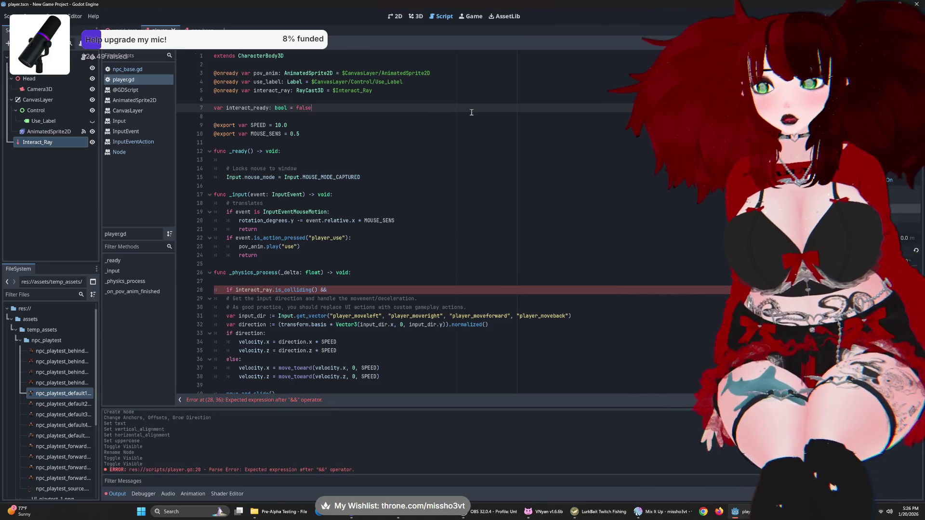
# - Finish the line 28 condition with '&& !interact_ready:' and start its body
pyautogui.click(372, 290)
pyautogui.write('i')
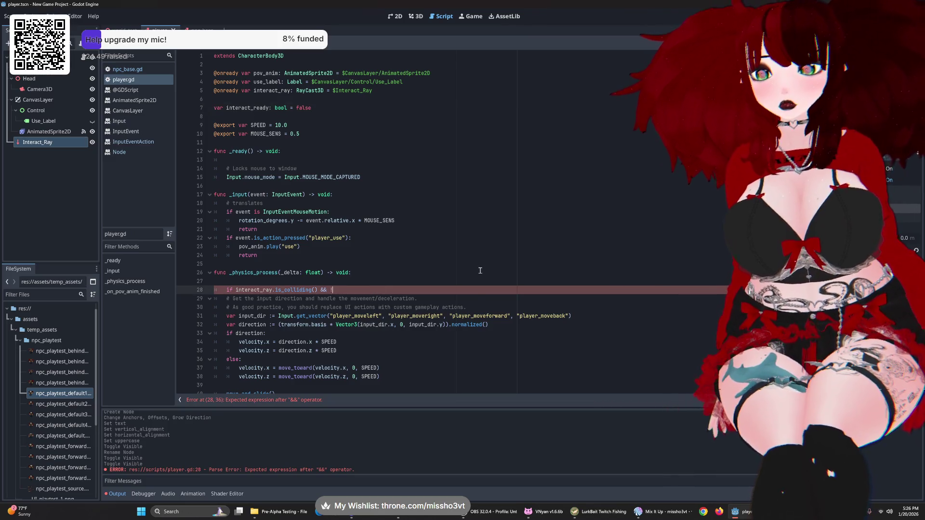
pyautogui.write('!in')
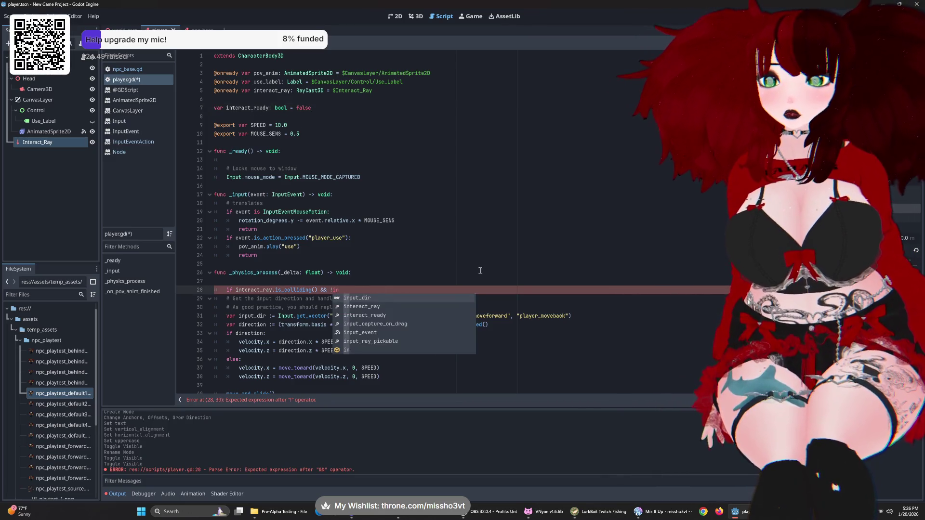
pyautogui.write('teractrea')
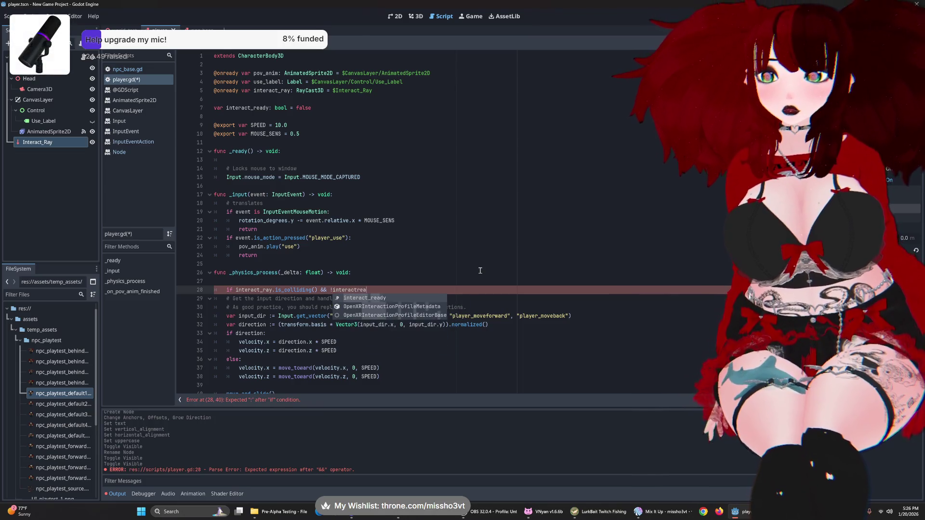
pyautogui.press('Return')
pyautogui.write(':')
pyautogui.press('Return')
pyautogui.write('Intera')
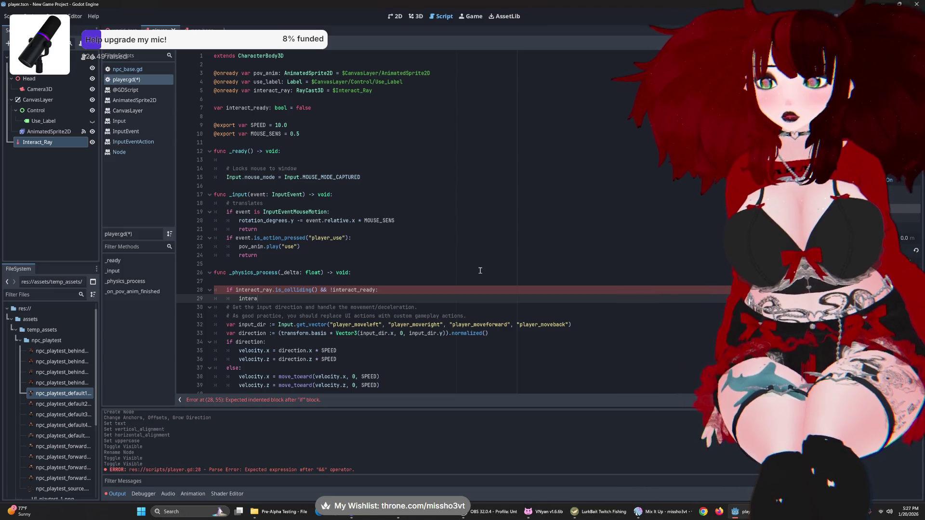
# - Write the body line 'interact_ready != interact_ready' under the condition
pyautogui.write('ct')
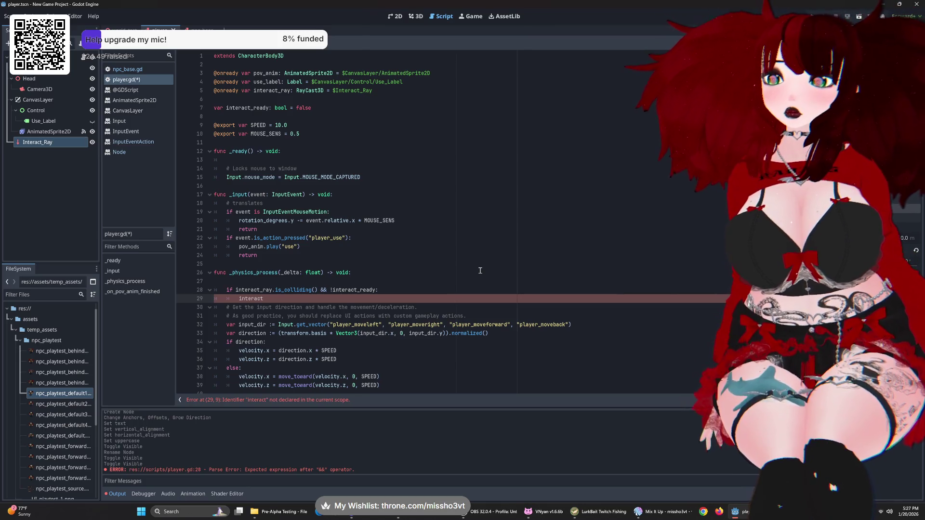
pyautogui.write('_ready ')
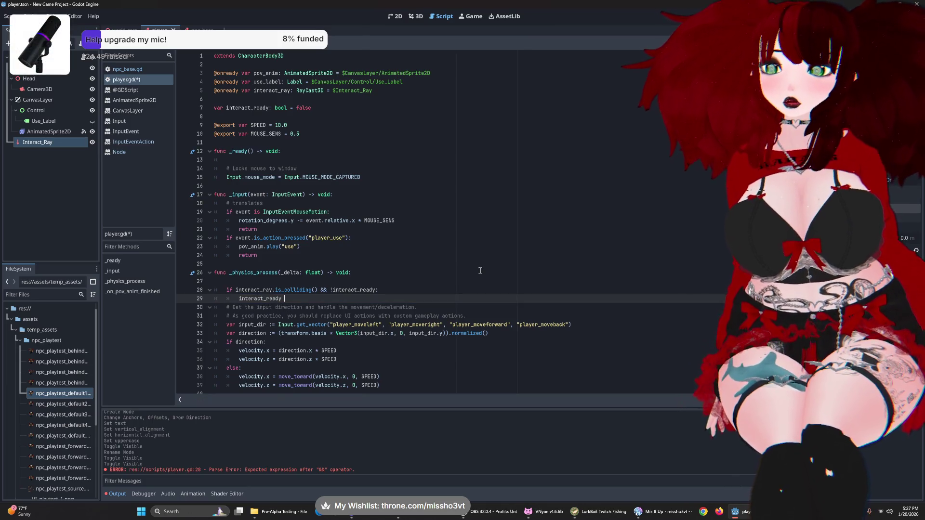
pyautogui.write('= true')
pyautogui.press('Return')
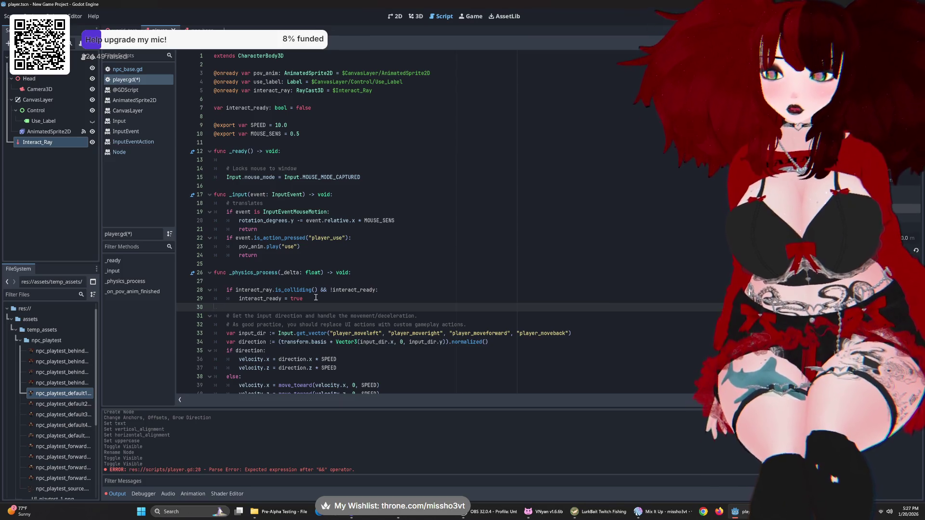
pyautogui.press('BackSpace')
pyautogui.keyDown('shift'); pyautogui.click(284, 299); pyautogui.keyUp('shift')
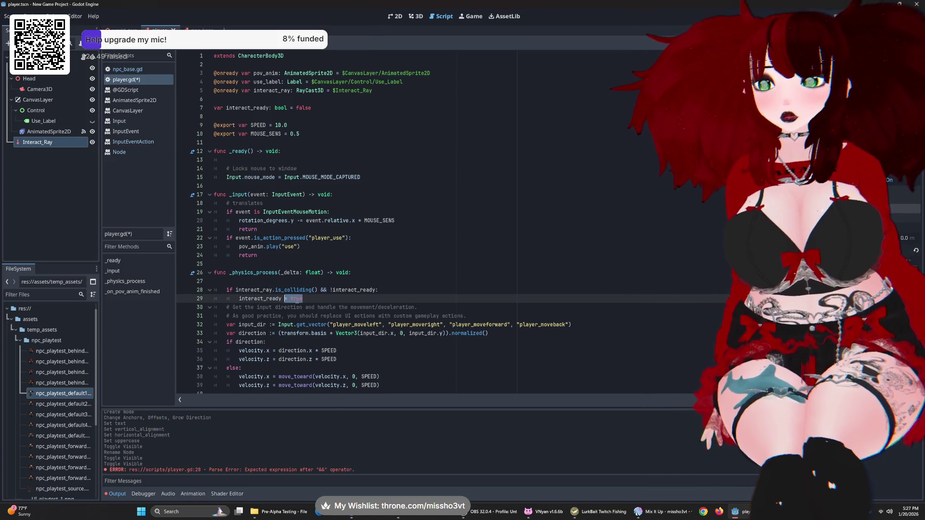
pyautogui.write('!= ')
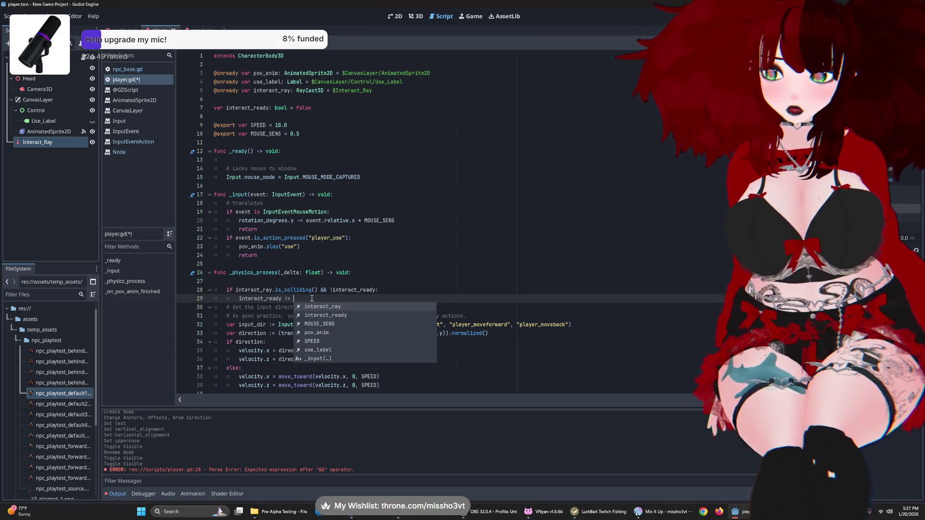
pyautogui.write('interact')
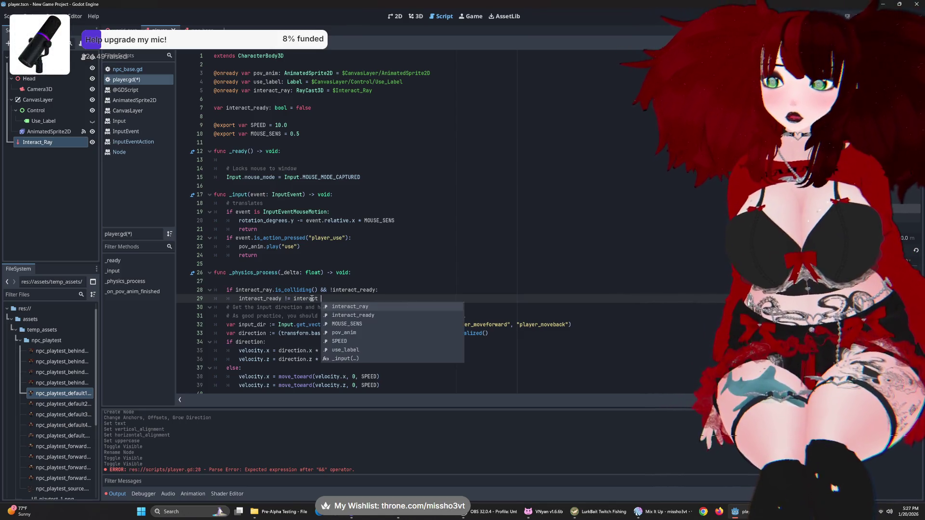
pyautogui.press('Down')
pyautogui.press('Return')
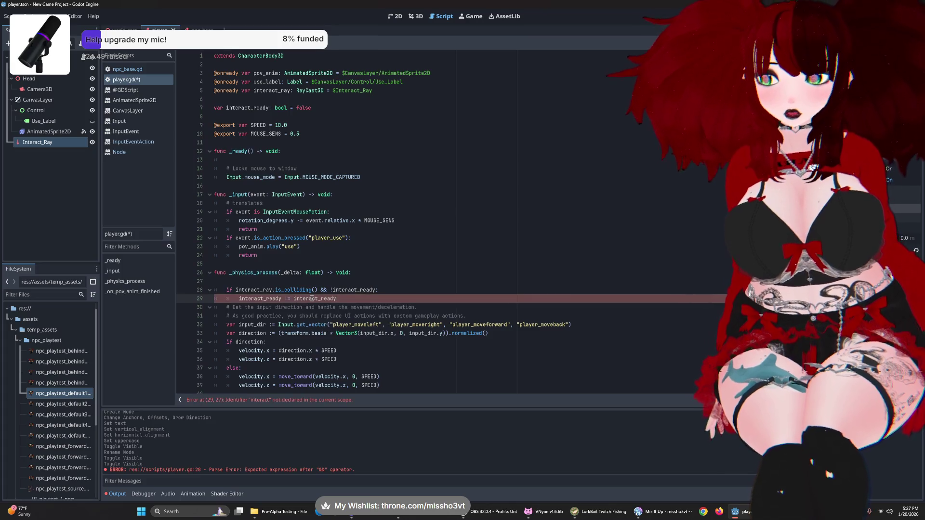
# - Draft an elif branch on the interact_ray collision and interact_ready below the if body
pyautogui.scroll(-2, 377, 293)
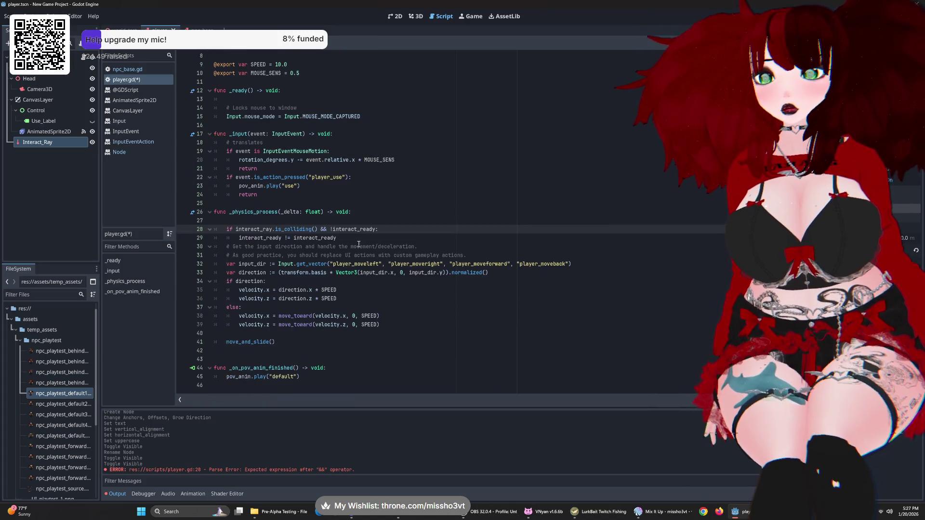
pyautogui.press('Return')
pyautogui.write('else:')
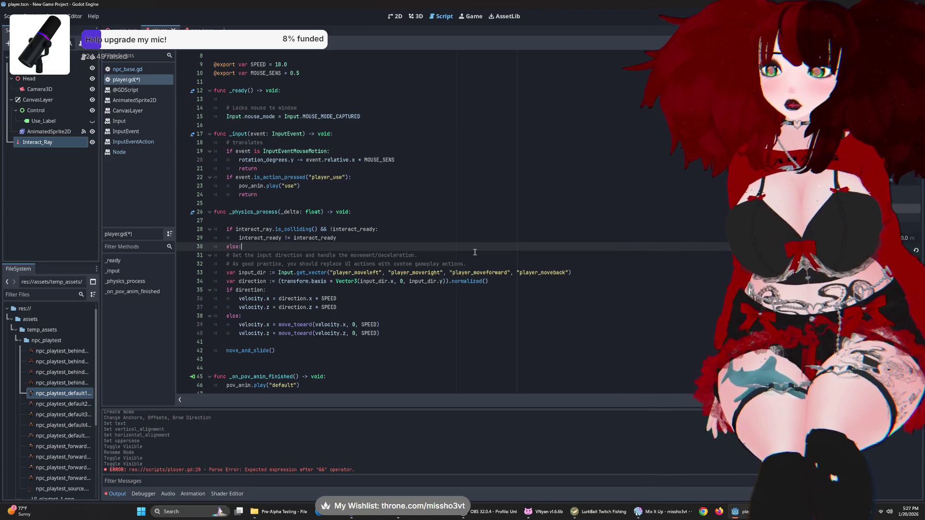
pyautogui.press('Return')
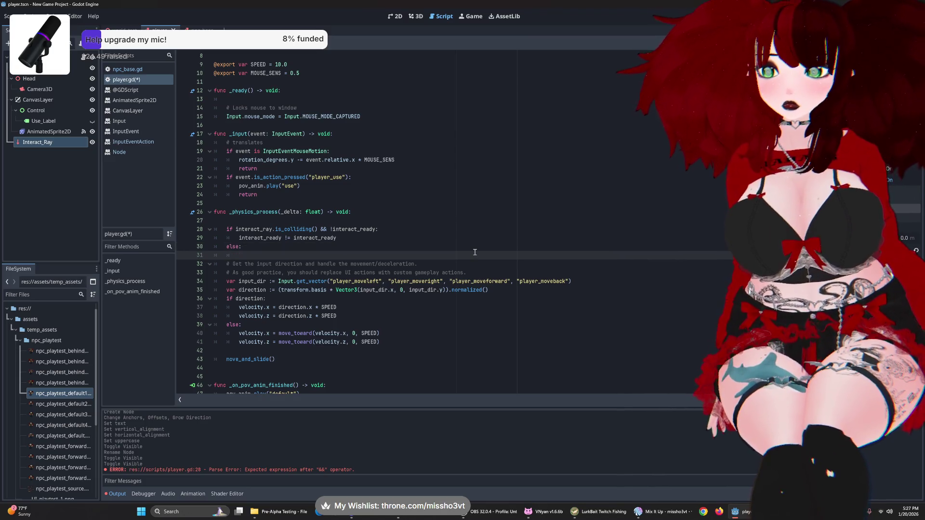
pyautogui.press('BackSpace')
pyautogui.press('BackSpace')
pyautogui.press('BackSpace')
pyautogui.write('elif')
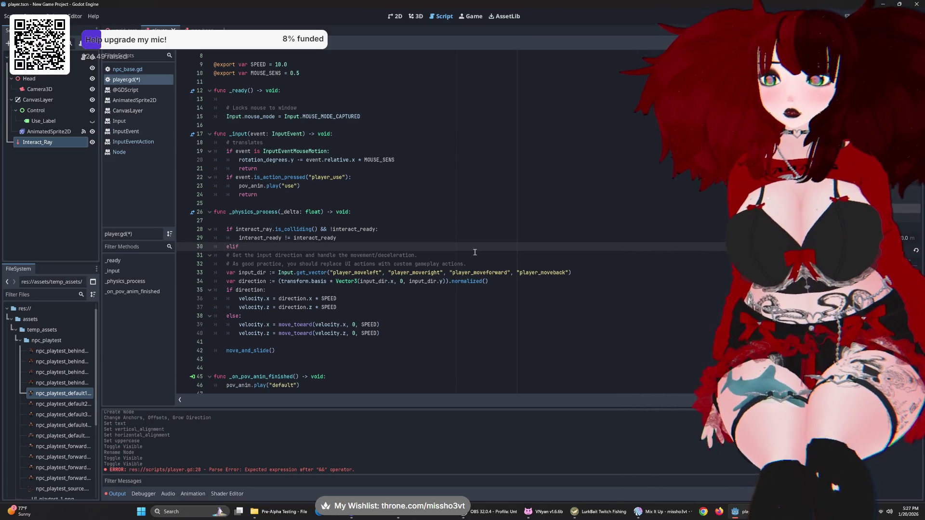
pyautogui.write(' interact')
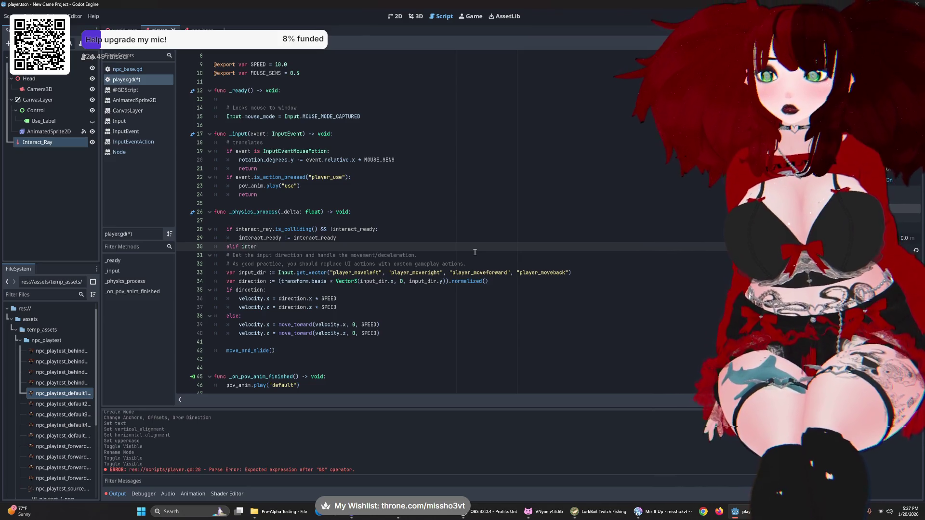
pyautogui.press('BackSpace')
pyautogui.press('BackSpace')
pyautogui.press('BackSpace')
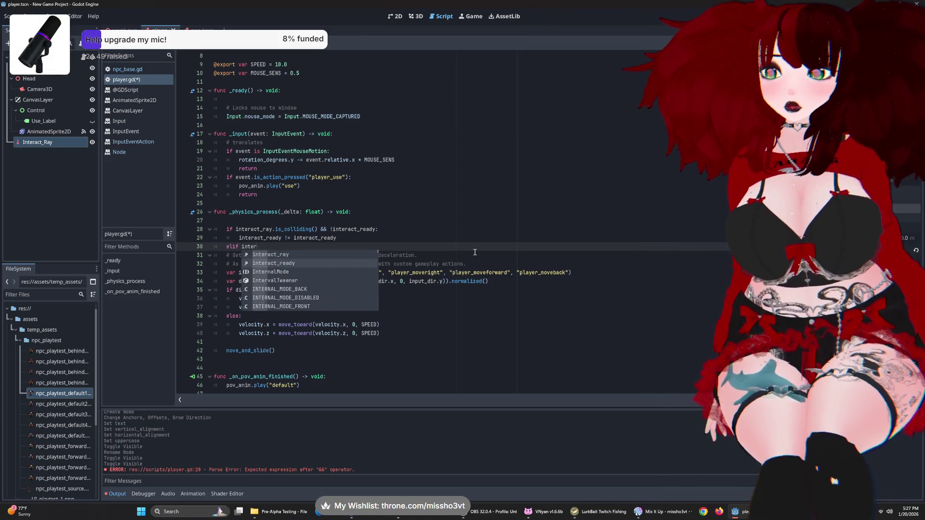
pyautogui.write('!int')
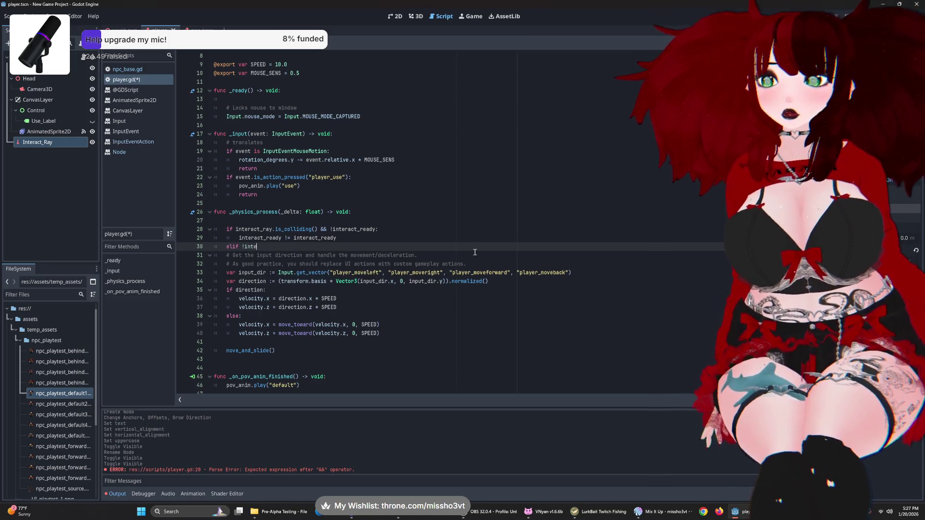
pyautogui.write('e')
pyautogui.press('Return')
pyautogui.write('.isco')
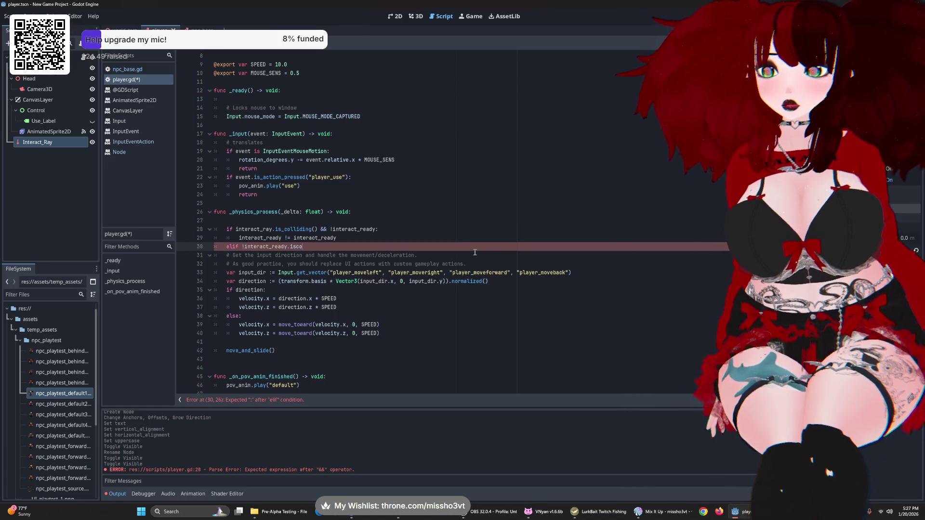
pyautogui.press('BackSpace')
pyautogui.press('BackSpace')
pyautogui.write('_col')
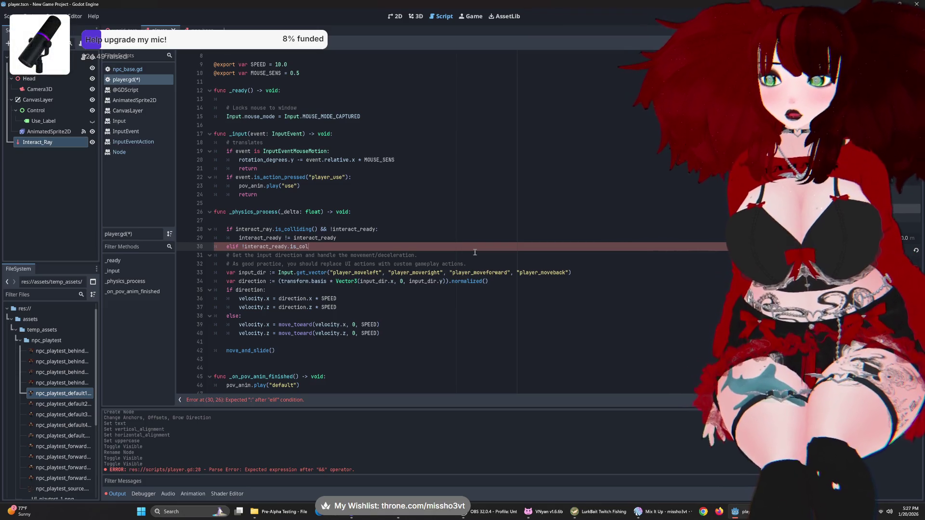
pyautogui.write('liding() && interact')
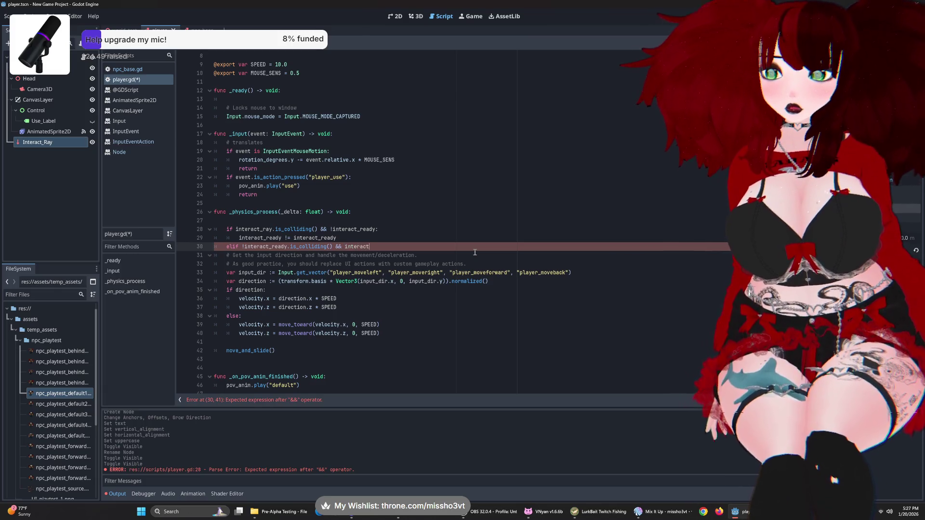
pyautogui.write('_reaty')
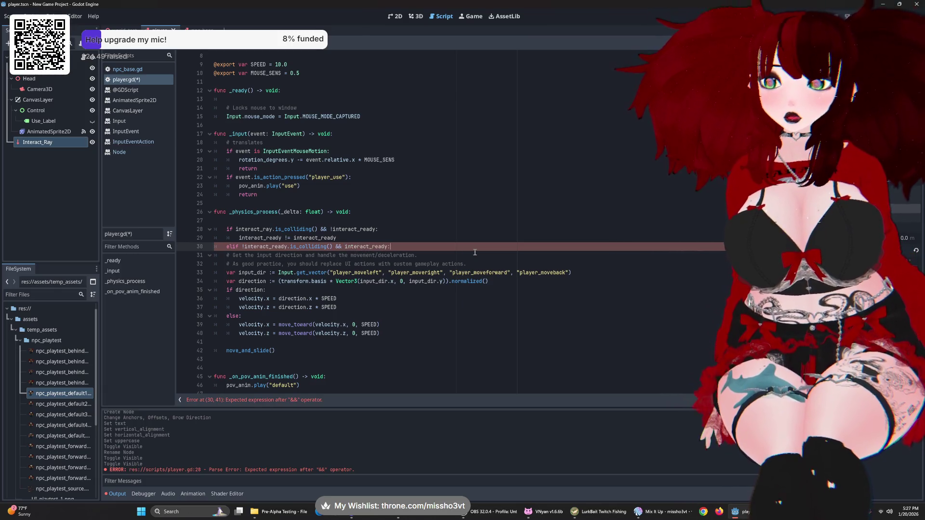
pyautogui.press('Return')
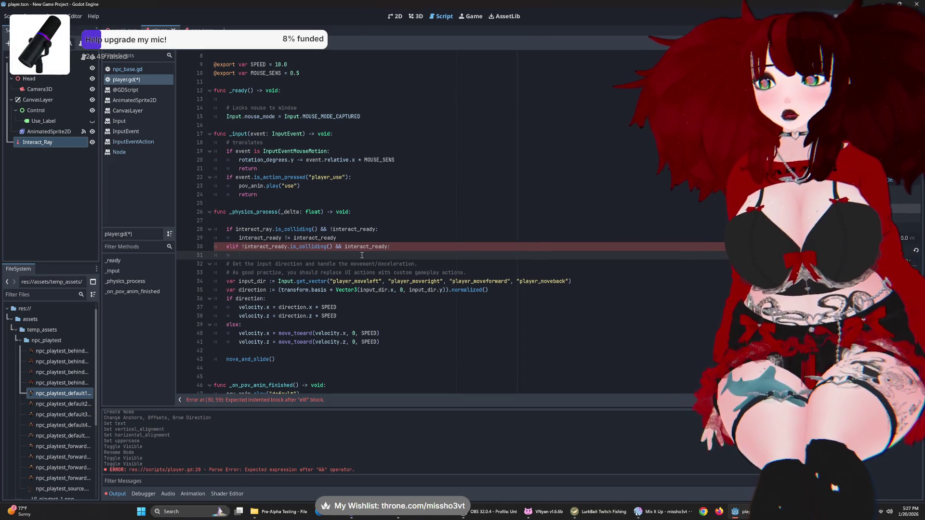
# - Replace the draft elif lines with a plain else: branch
pyautogui.moveTo(380, 255); pyautogui.dragTo(229, 246)
pyautogui.write('elif')
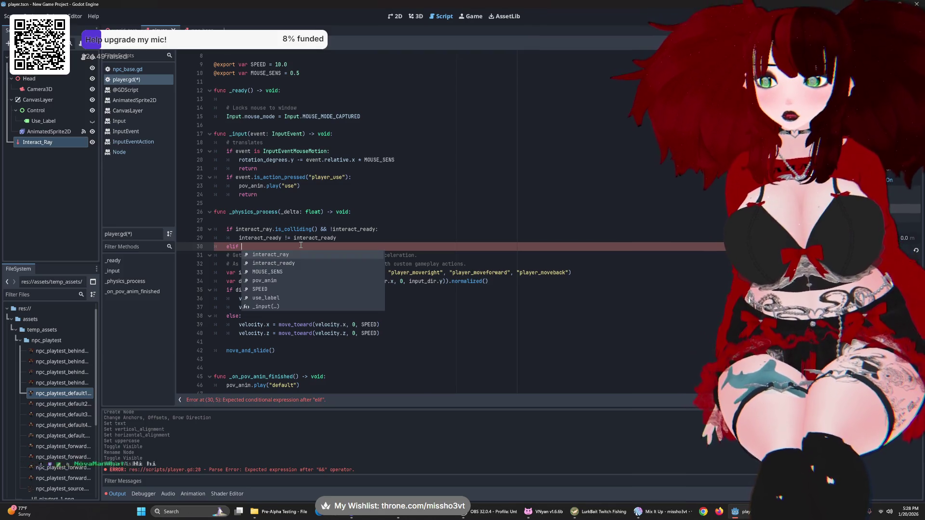
pyautogui.write(' interact_ray.isnot')
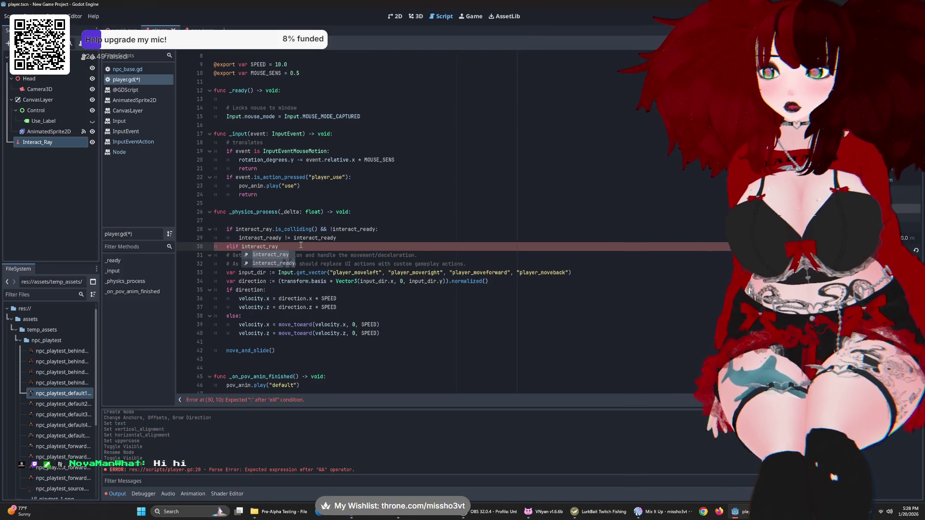
pyautogui.write('coll')
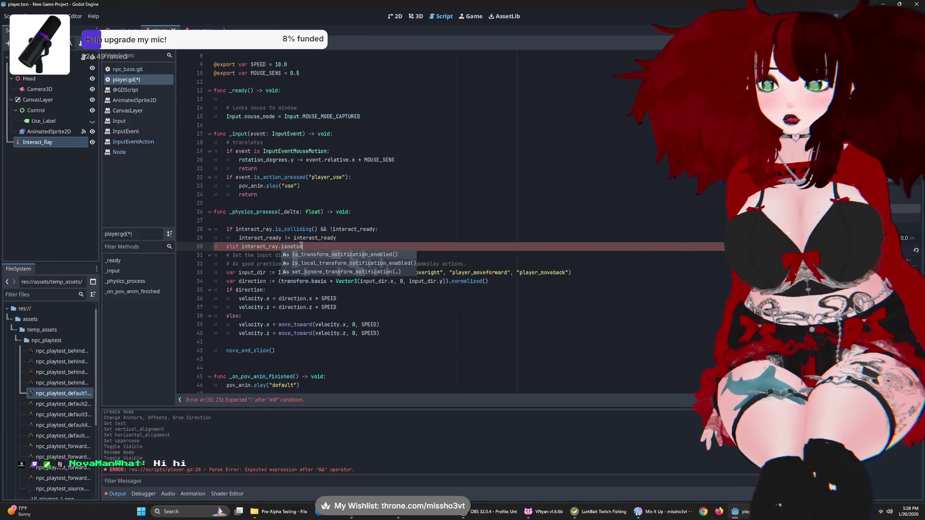
pyautogui.press('BackSpace')
pyautogui.press('BackSpace')
pyautogui.press('BackSpace')
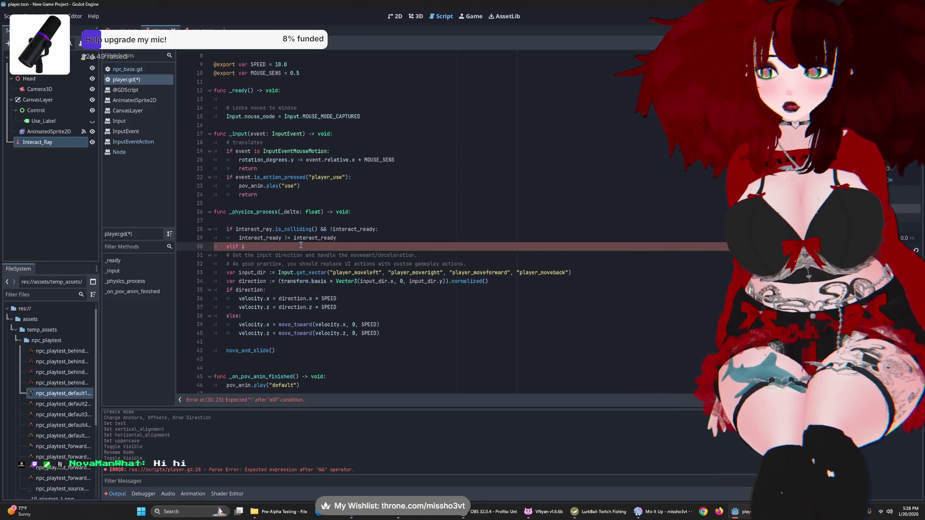
pyautogui.write('se:')
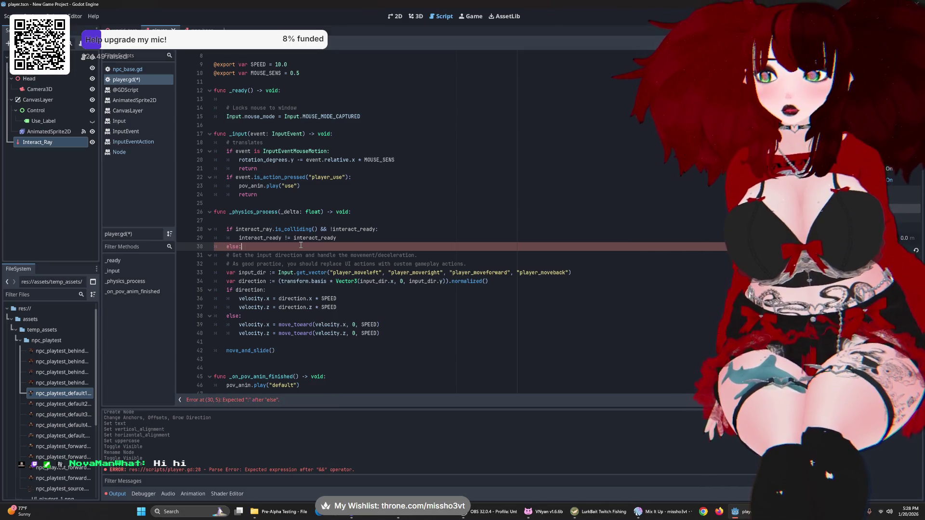
pyautogui.press('Return')
# - Give the else body the line 'interact_ready != interact_ready' via autocomplete
pyautogui.write('interact')
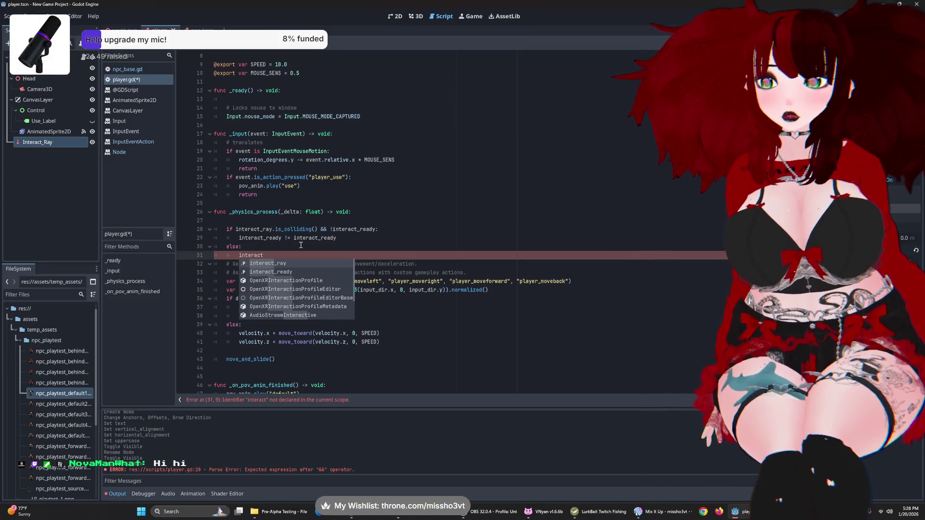
pyautogui.press('Down')
pyautogui.press('Return')
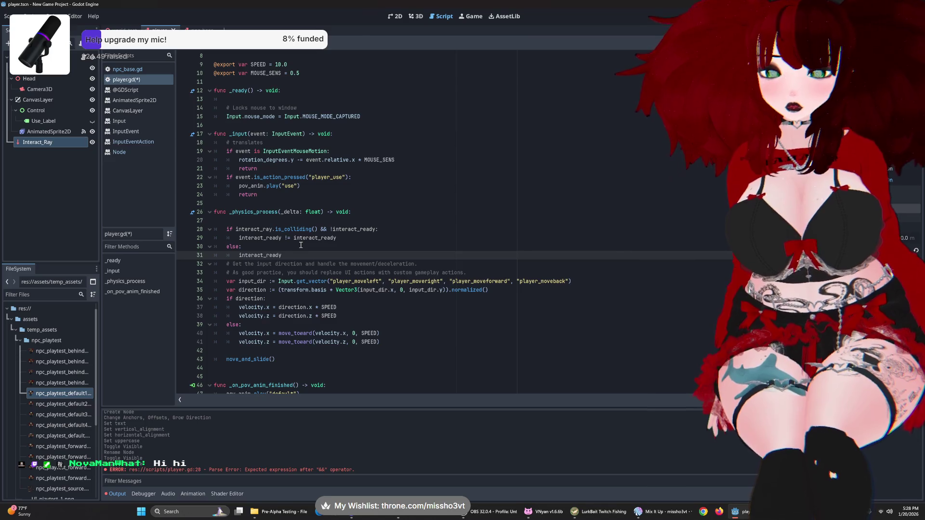
pyautogui.press('BackSpace')
pyautogui.press('BackSpace')
pyautogui.press('BackSpace')
pyautogui.write('=')
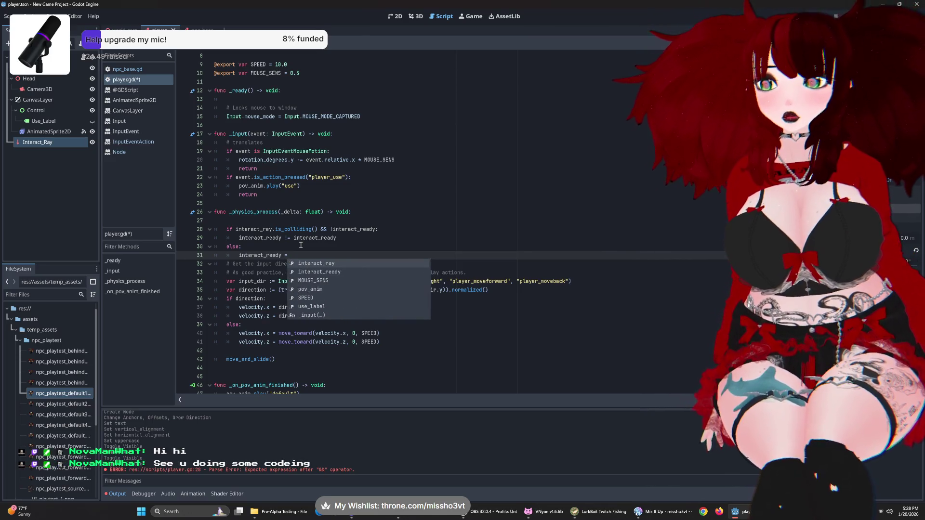
pyautogui.write('!')
pyautogui.press('BackSpace')
pyautogui.write('!= ')
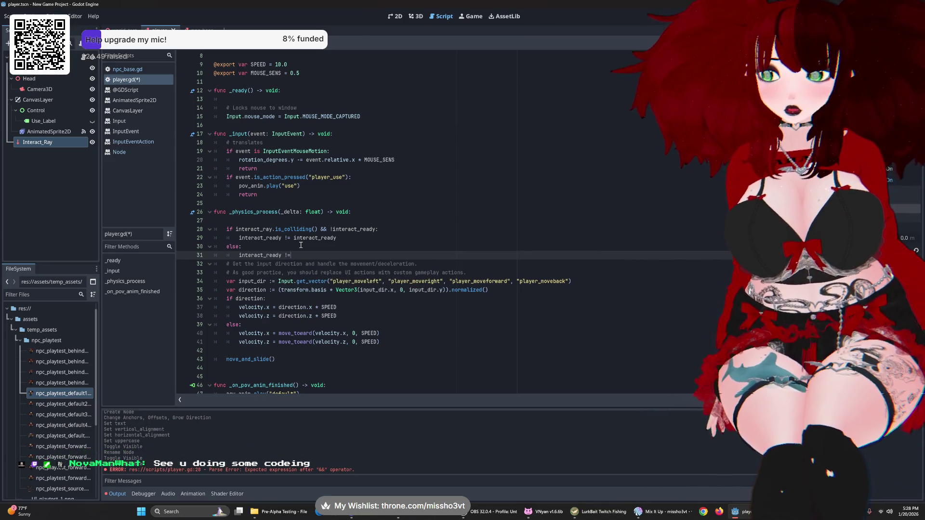
pyautogui.write('interact')
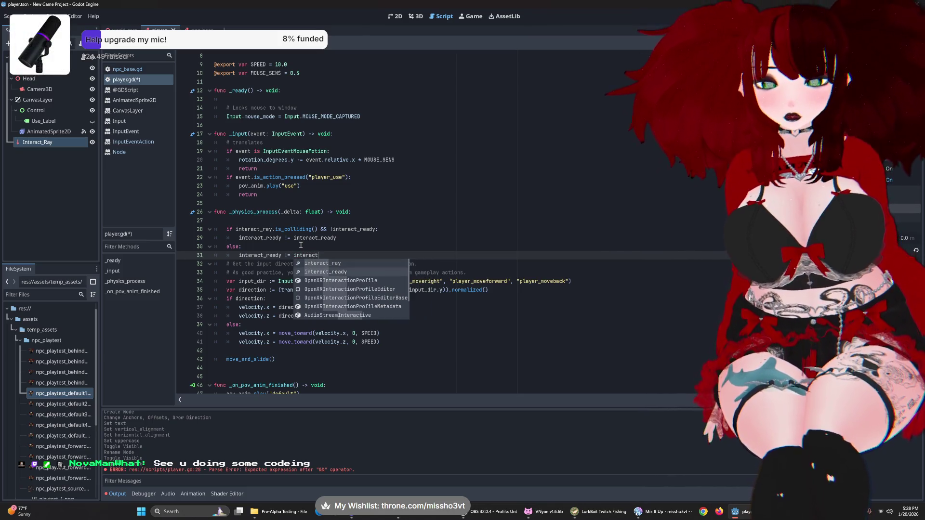
pyautogui.press('Down')
pyautogui.press('Return')
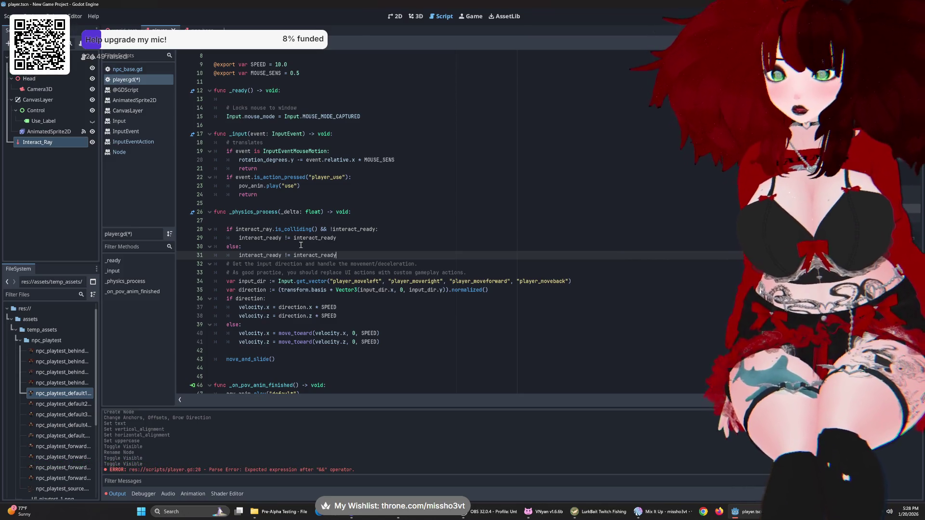
pyautogui.click(318, 229)
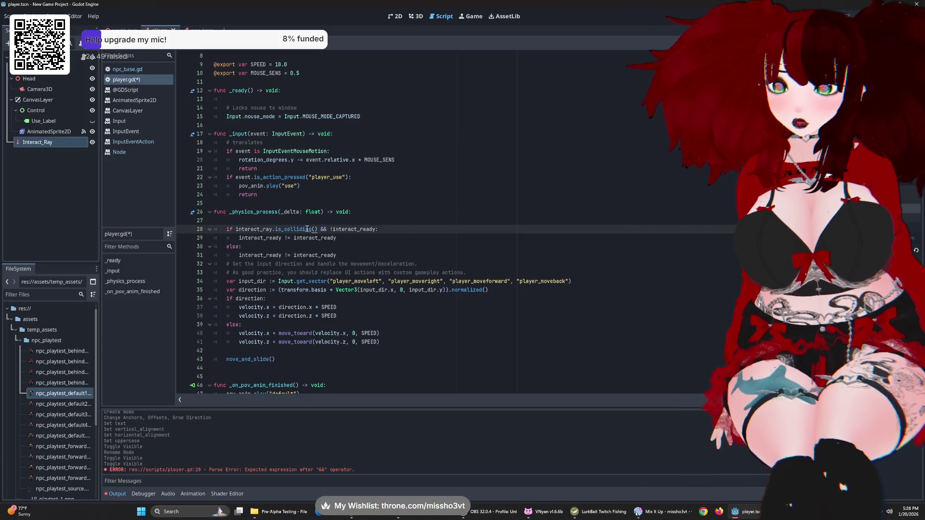
pyautogui.moveTo(307, 230)
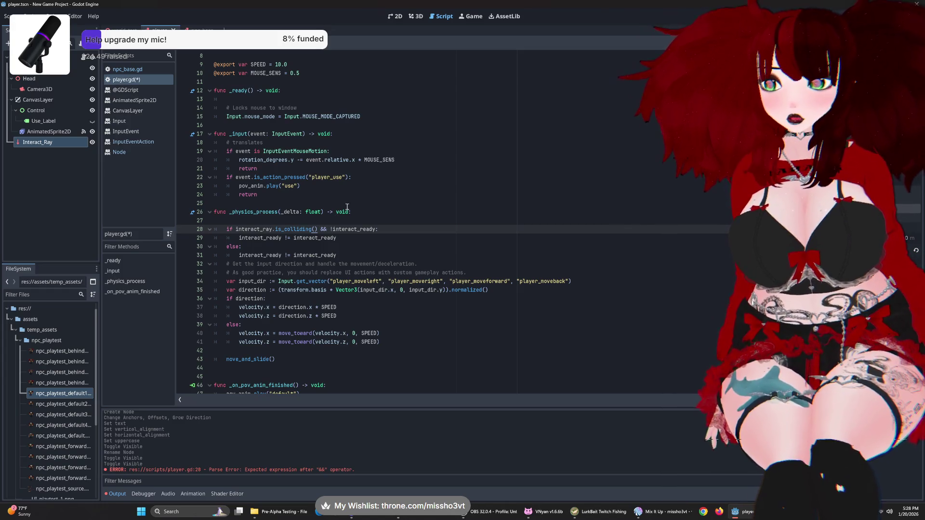
pyautogui.click(252, 245)
pyautogui.press('Left')
pyautogui.press('BackSpace')
pyautogui.press('BackSpace')
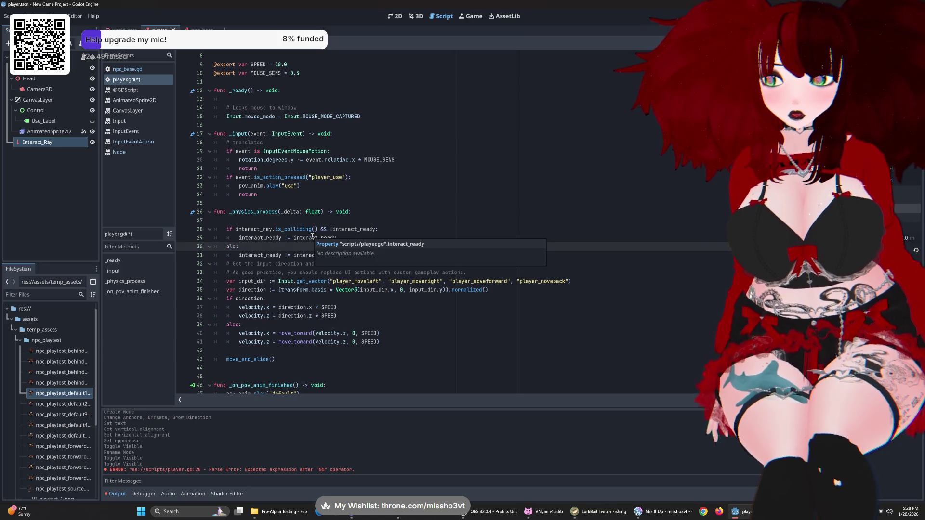
pyautogui.write('if interact')
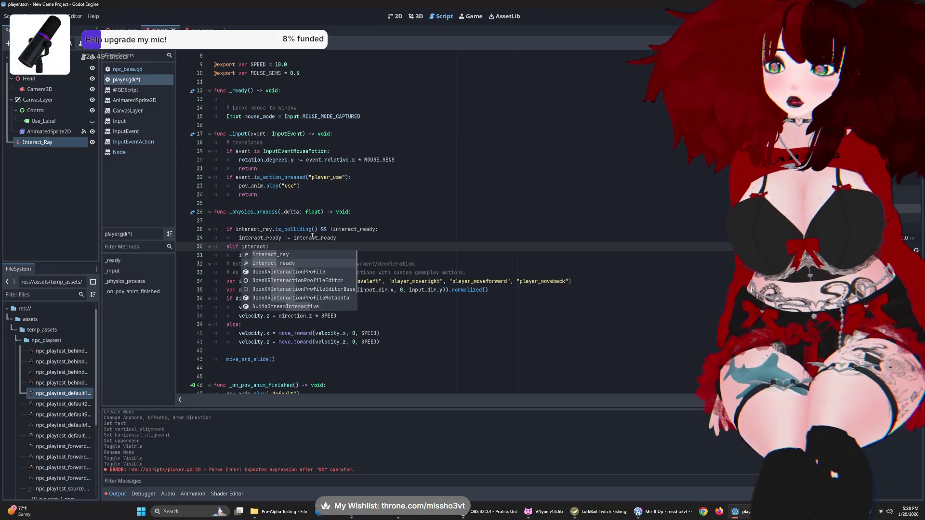
pyautogui.write('_ready')
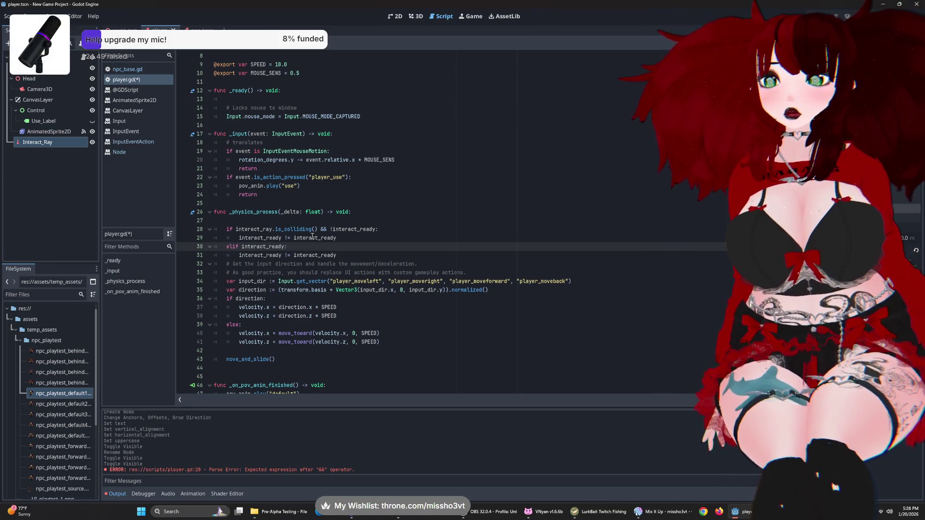
pyautogui.hotkey('ctrl', 'z')
pyautogui.hotkey('ctrl', 'z')
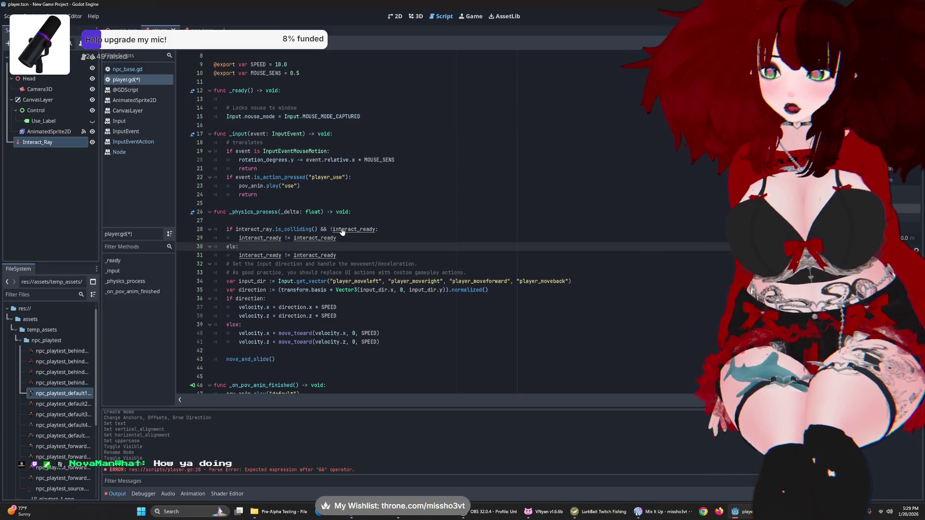
pyautogui.hotkey('ctrl', 'z')
pyautogui.click(381, 239)
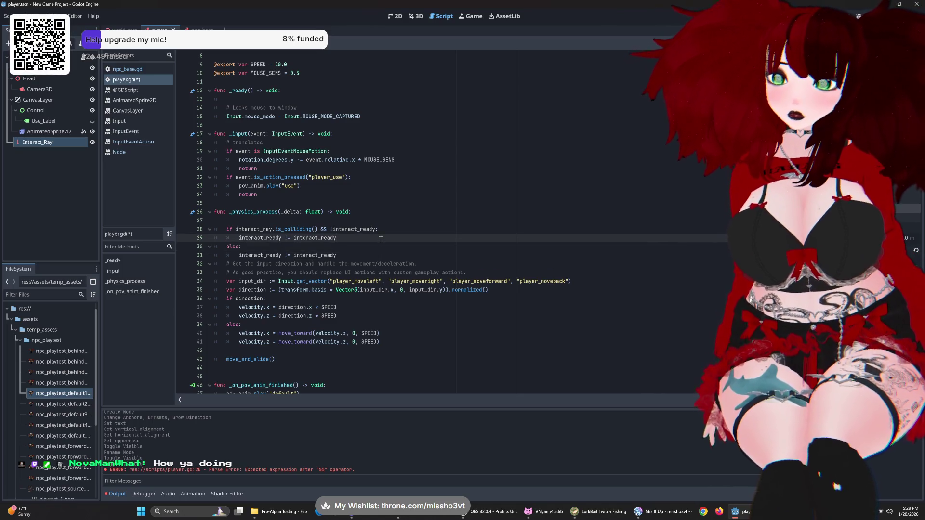
pyautogui.click(378, 248)
pyautogui.click(405, 257)
pyautogui.scroll(1, 409, 293)
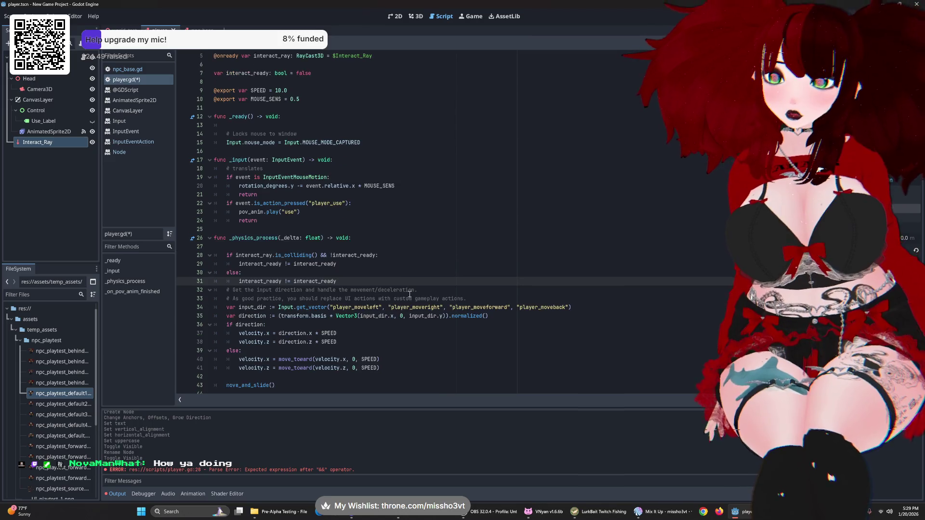
pyautogui.scroll(-2, 410, 294)
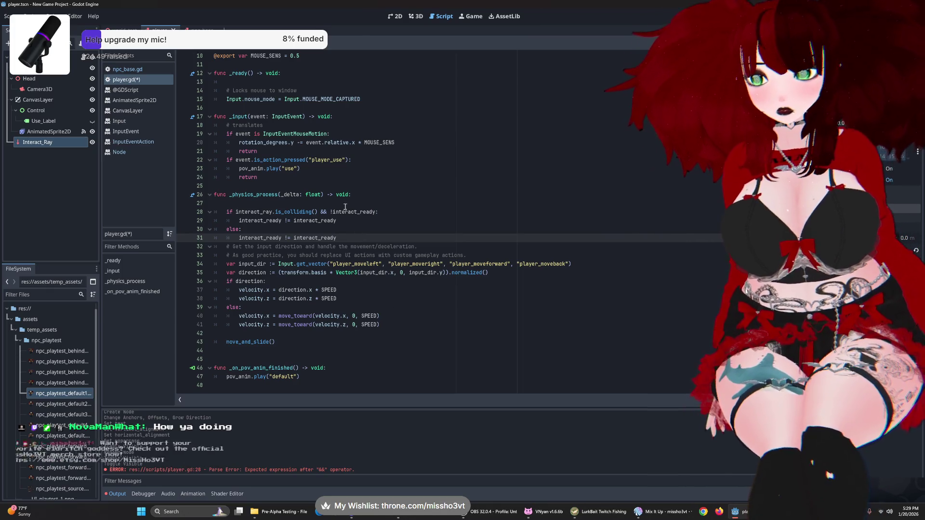
# - Add 'func interact_switch():' below move_and_slide() with body 'interact_ready != interact_ready'
pyautogui.click(317, 360)
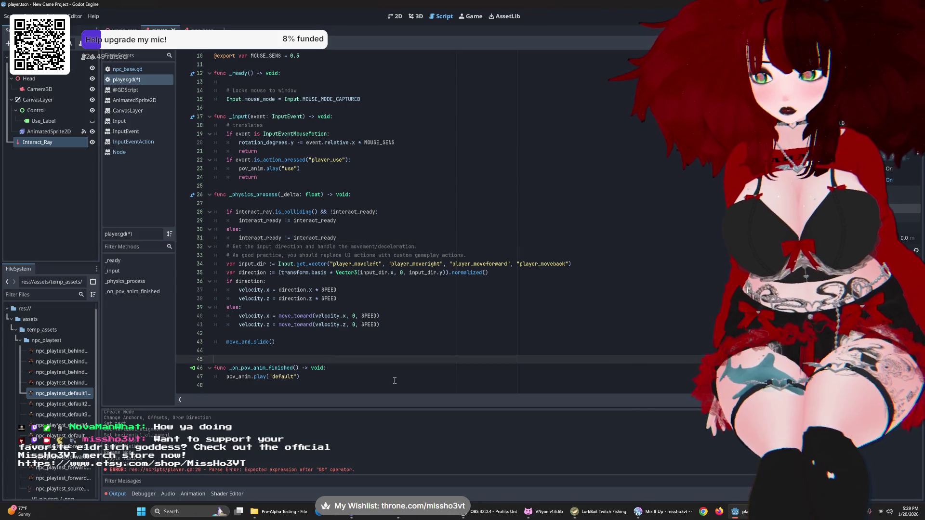
pyautogui.click(271, 350)
pyautogui.press('Return')
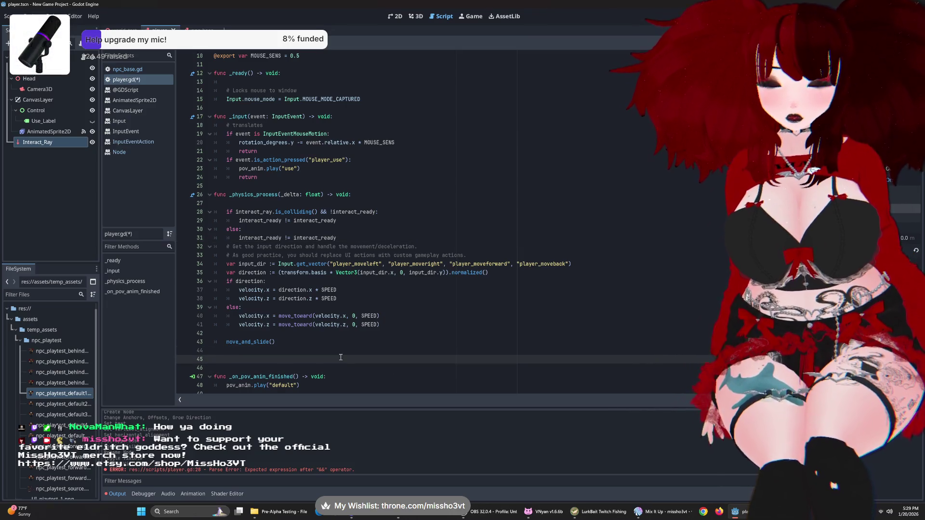
pyautogui.write('func')
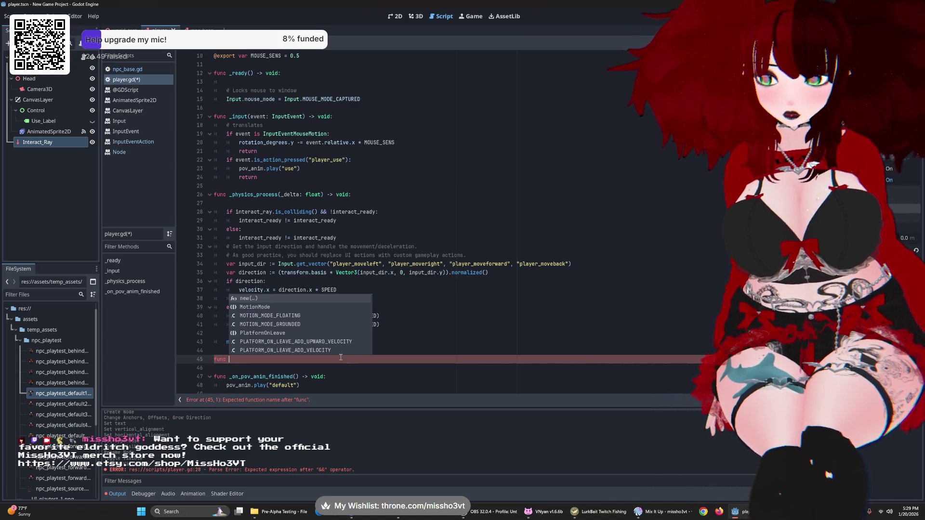
pyautogui.write('interact')
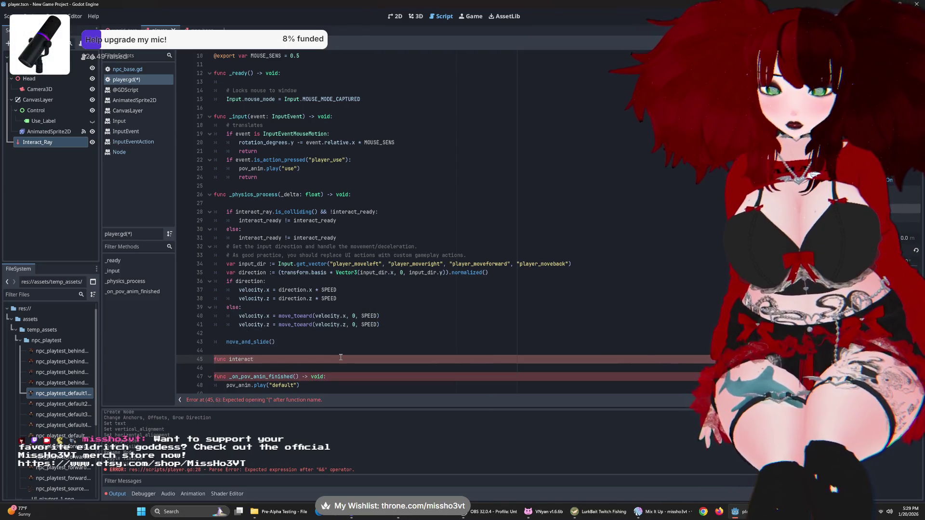
pyautogui.write('_switch()')
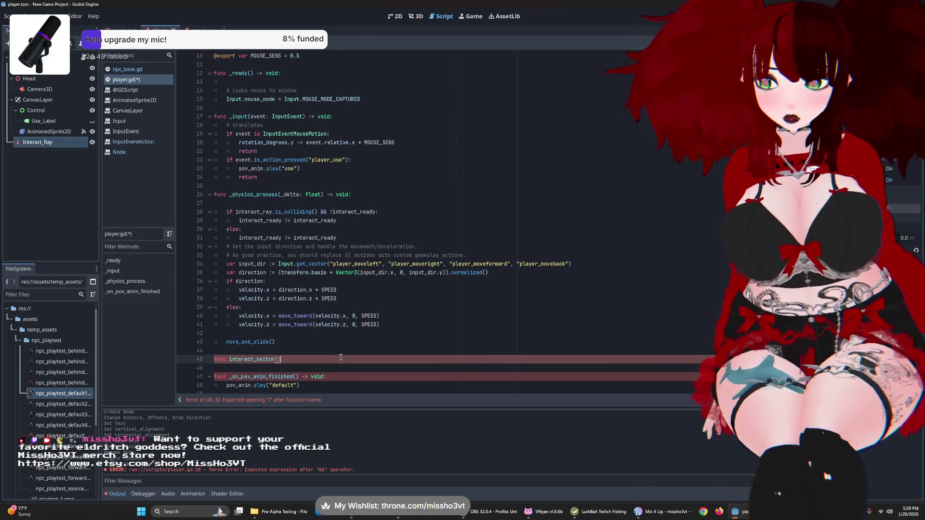
pyautogui.press('Return')
pyautogui.press('BackSpace')
pyautogui.write(':')
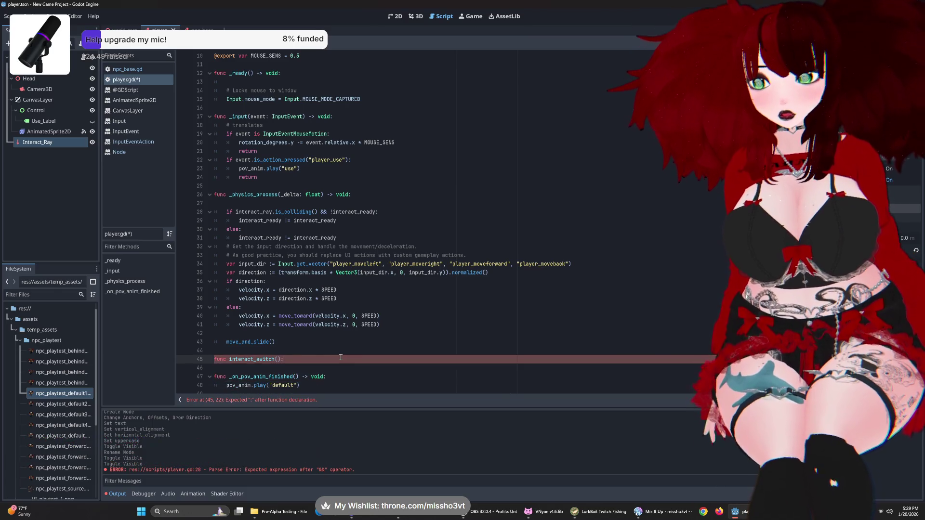
pyautogui.press('Return')
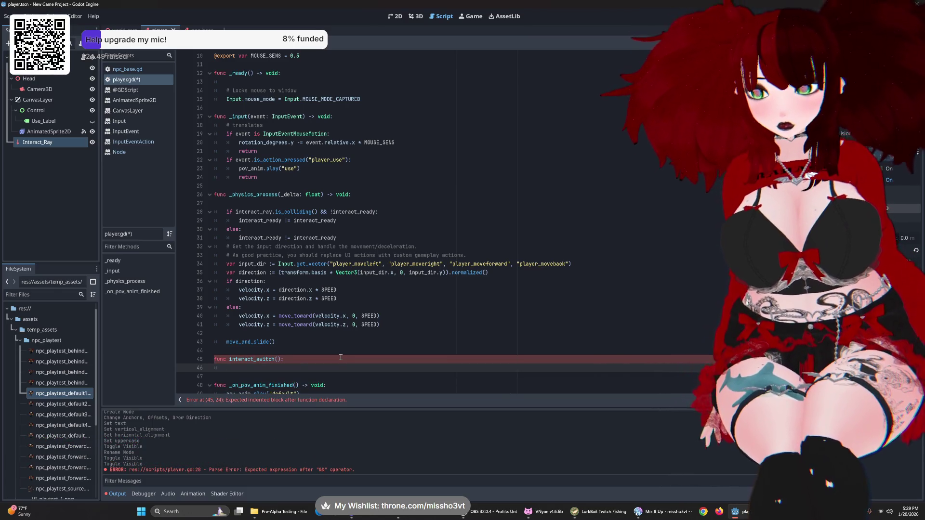
pyautogui.write('nteract_ready ')
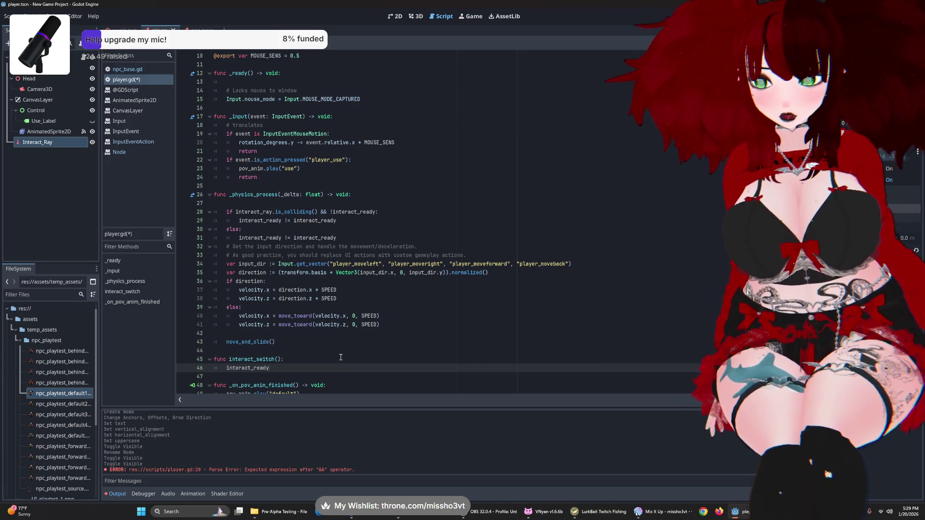
pyautogui.write('!= ')
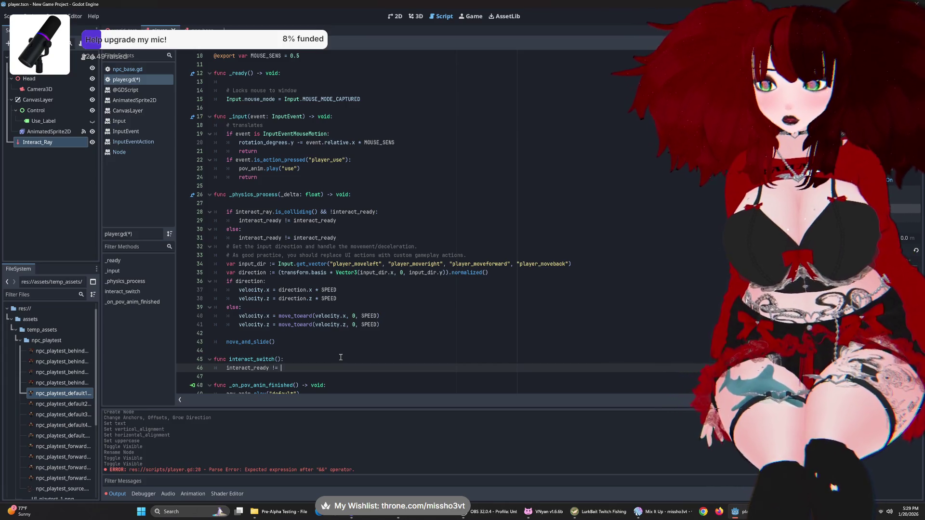
pyautogui.write('interactrea')
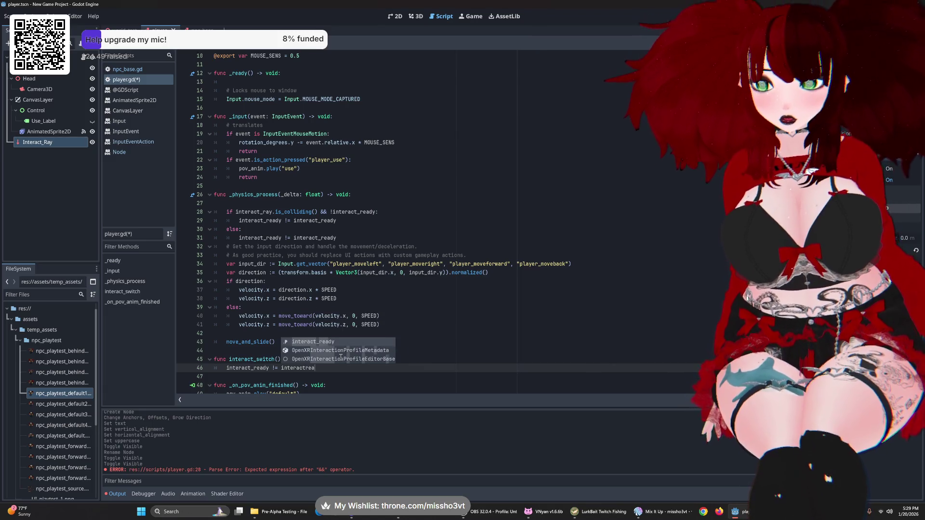
pyautogui.press('Return')
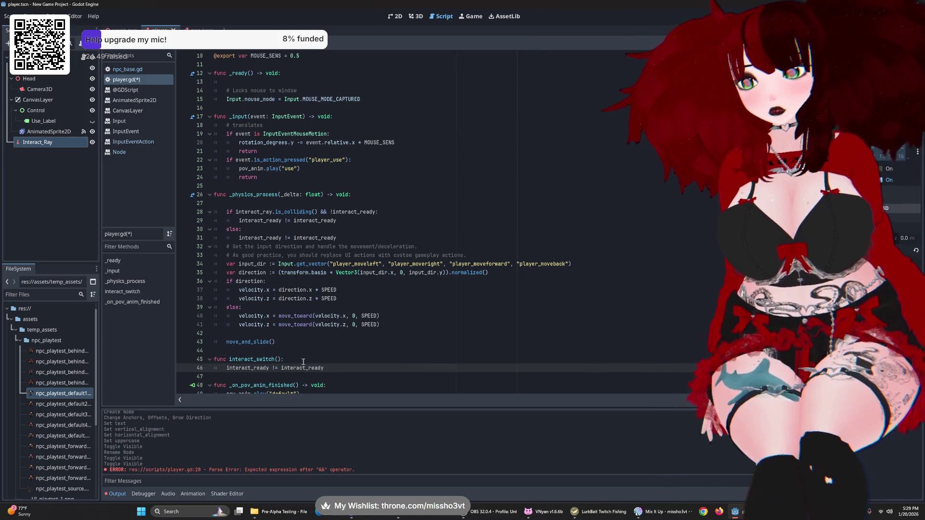
pyautogui.tripleClick(271, 238)
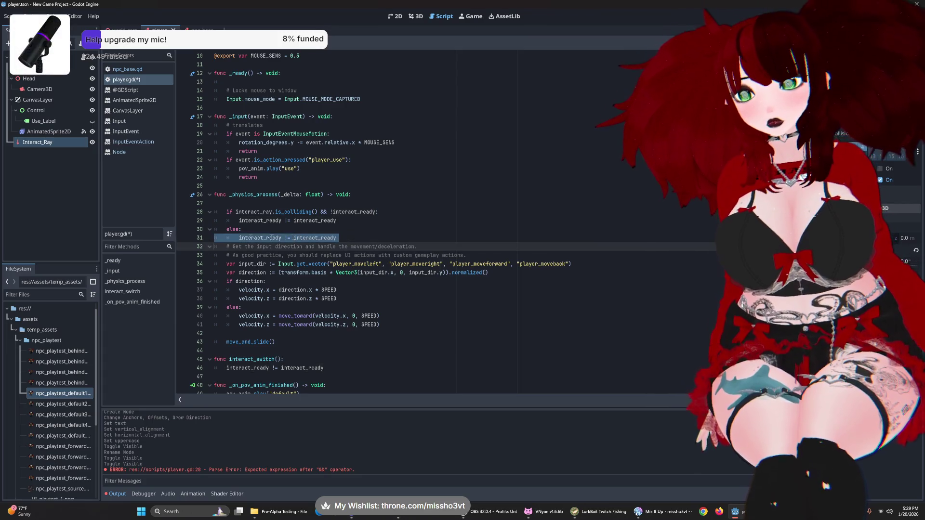
# - Replace the toggle statements on lines 31 and 29 with interact_switch() calls
pyautogui.click(305, 237)
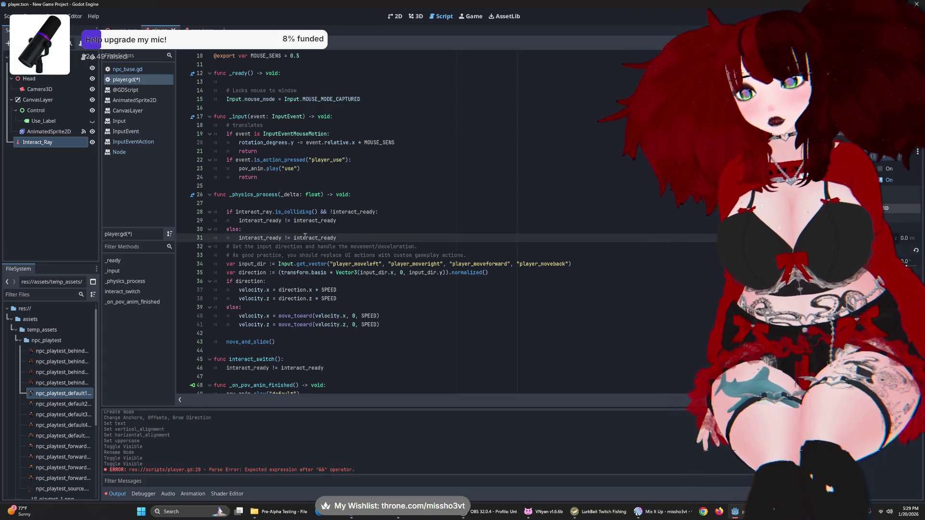
pyautogui.tripleClick(343, 239)
pyautogui.write('interactswit')
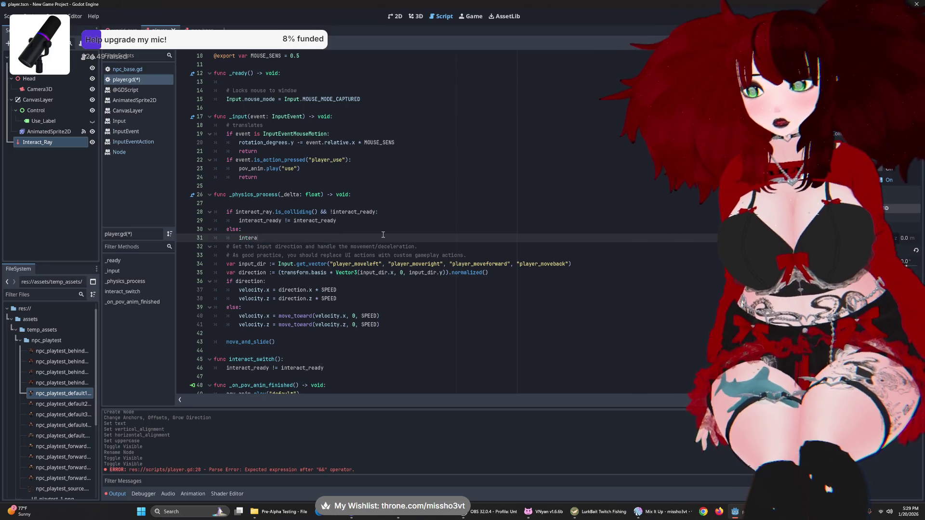
pyautogui.press('Return')
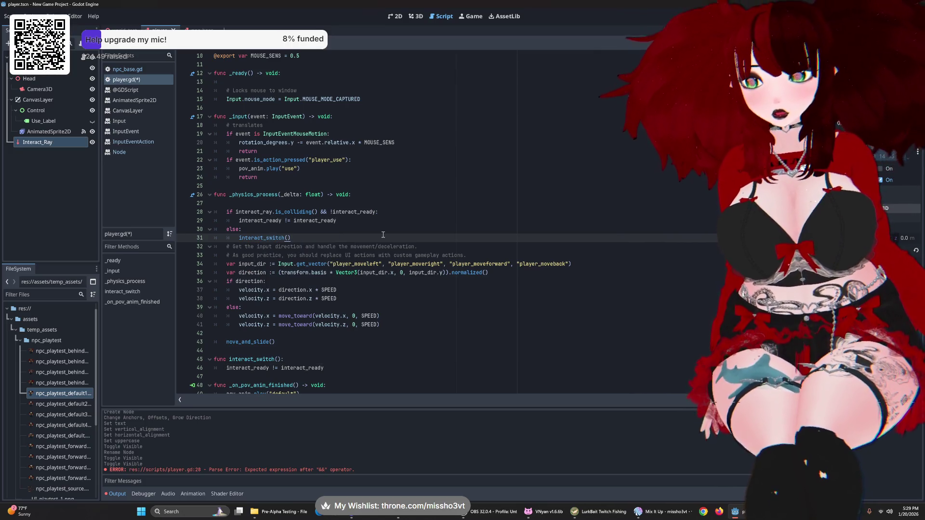
pyautogui.moveTo(337, 220); pyautogui.dragTo(240, 223)
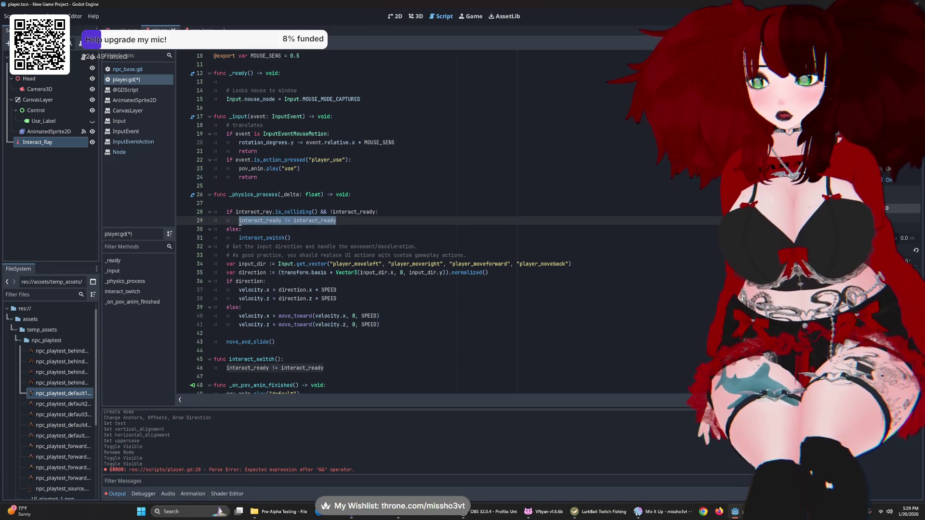
pyautogui.write('interactswitch')
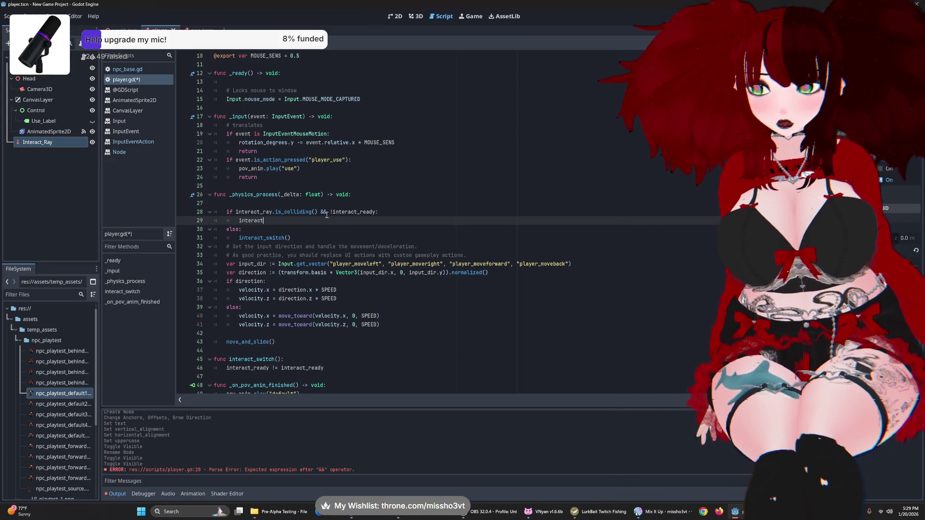
pyautogui.press('Return')
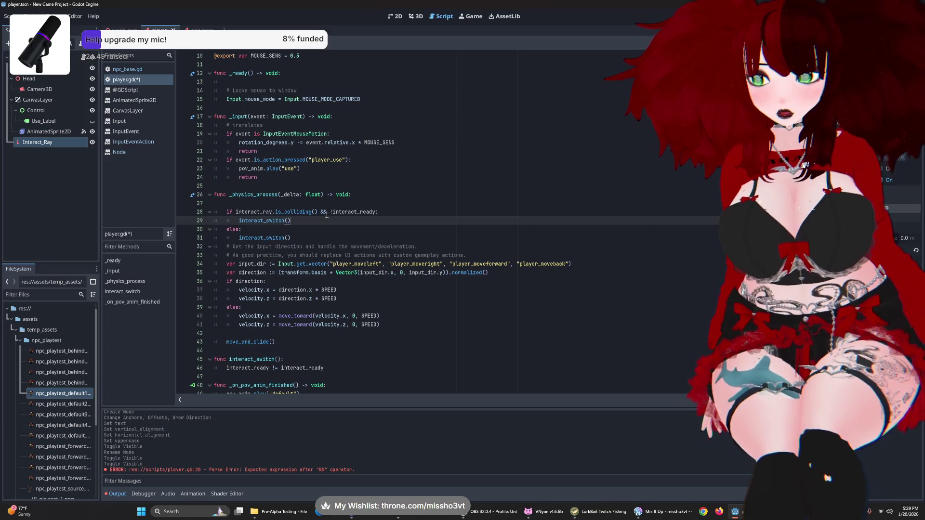
pyautogui.click(337, 228)
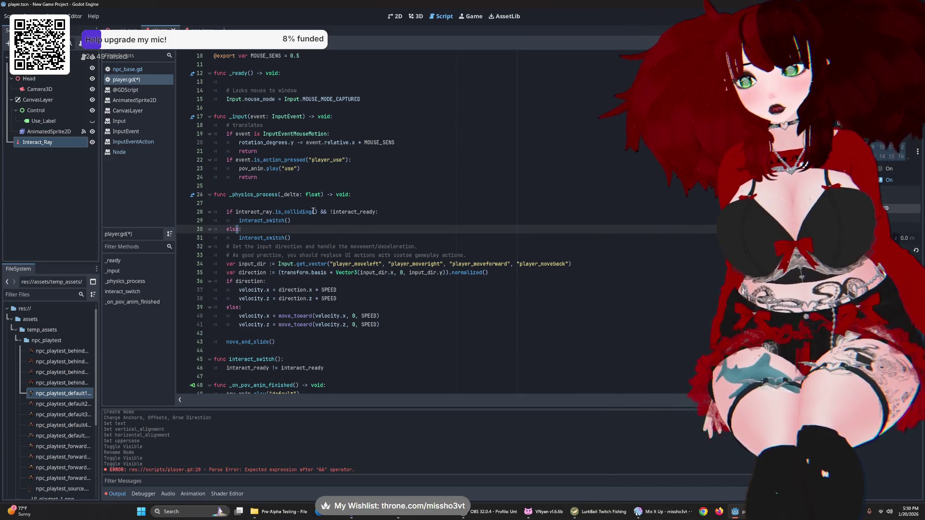
pyautogui.press('BackSpace')
pyautogui.press('BackSpace')
# - Rewrite line 30 as 'elif interact_ray.is_colliding() == false && interact_ready:'
pyautogui.write('if ')
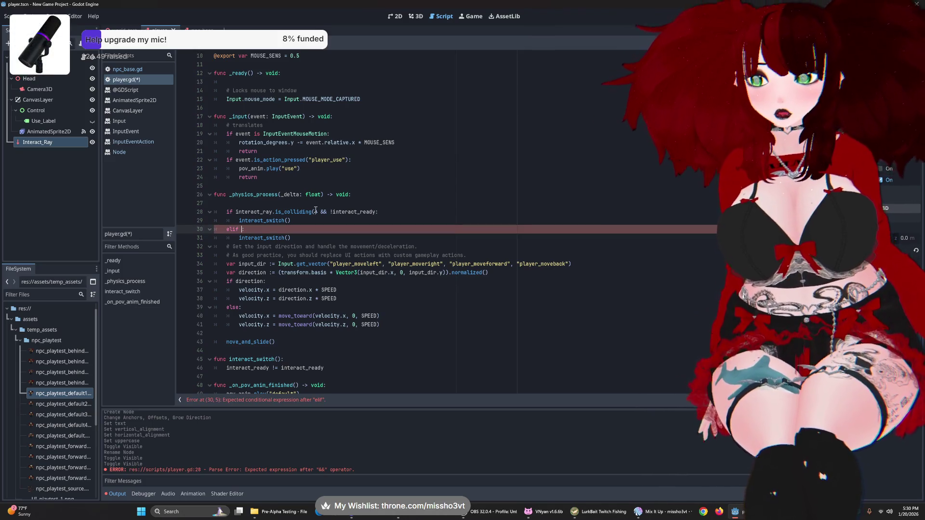
pyautogui.write('interactray')
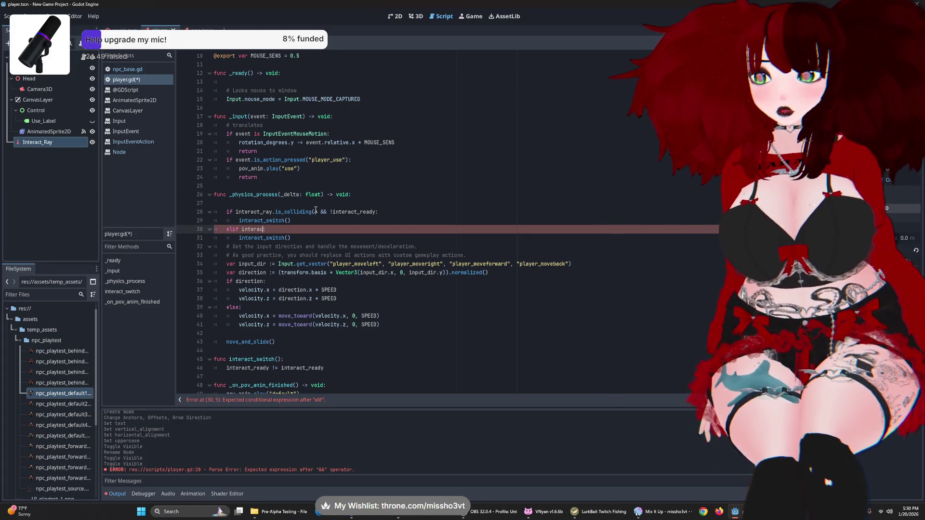
pyautogui.press('Return')
pyautogui.write('.iscoll')
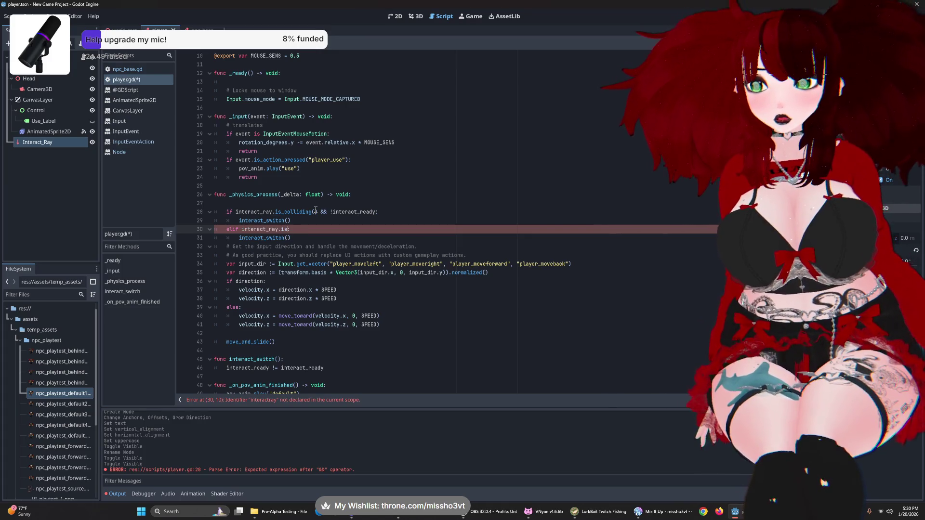
pyautogui.press('Return')
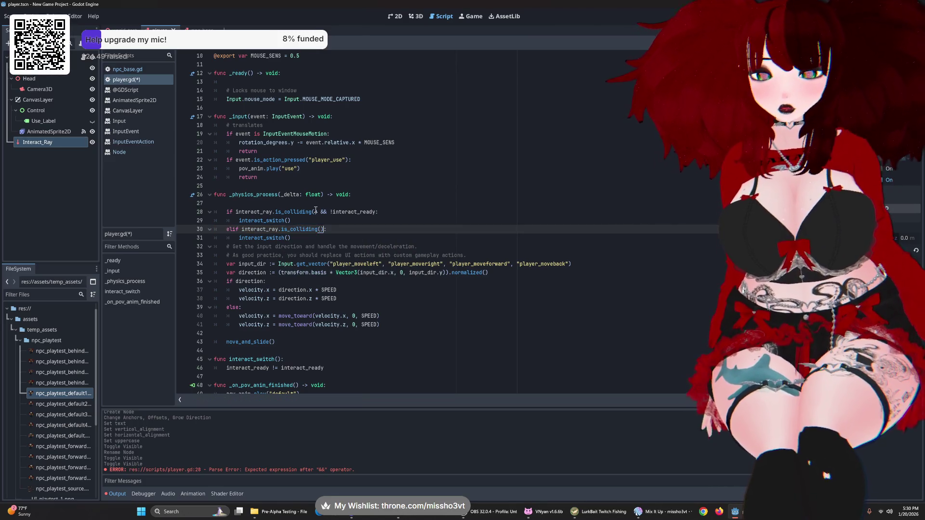
pyautogui.write('=')
pyautogui.press('BackSpace')
pyautogui.write('=')
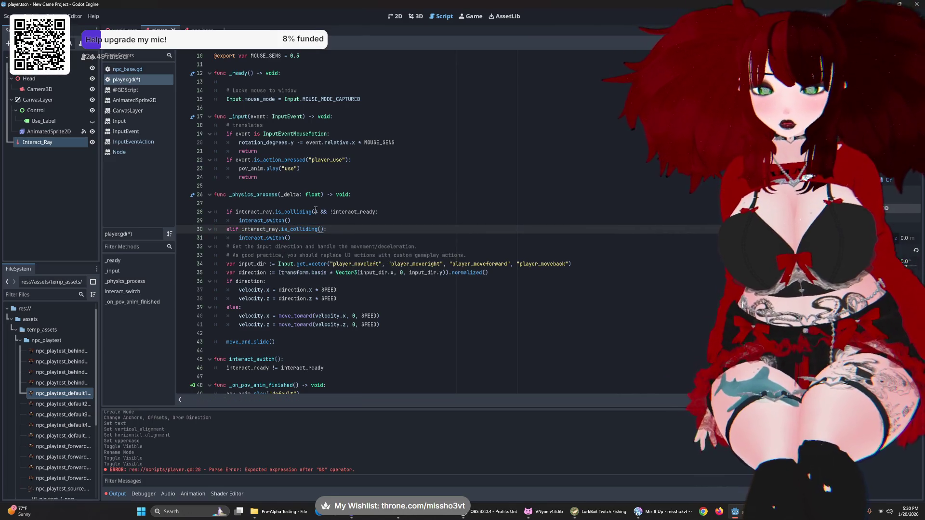
pyautogui.press('BackSpace')
pyautogui.write('= false')
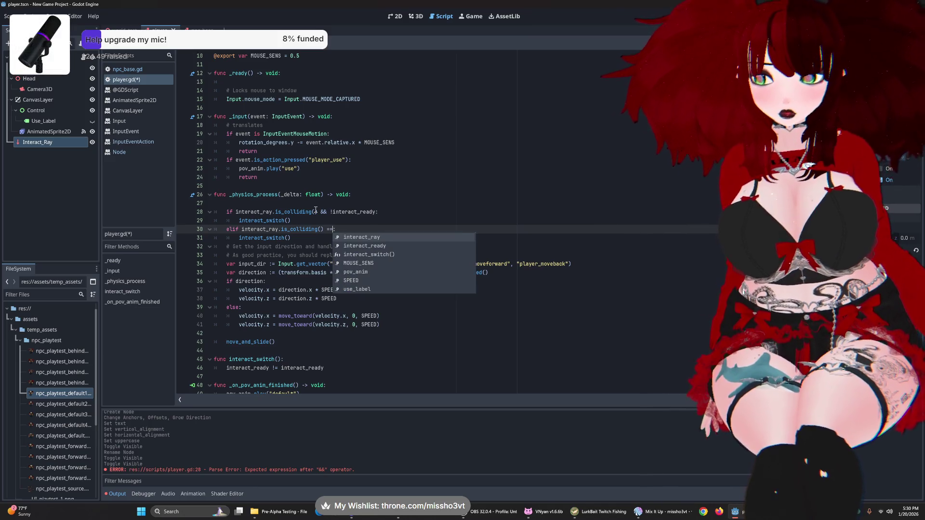
pyautogui.write(':')
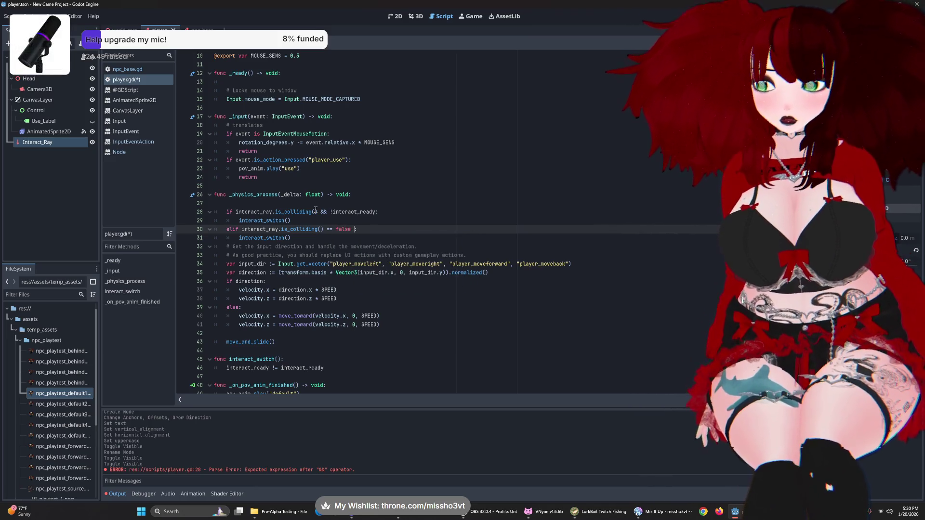
pyautogui.write('&&')
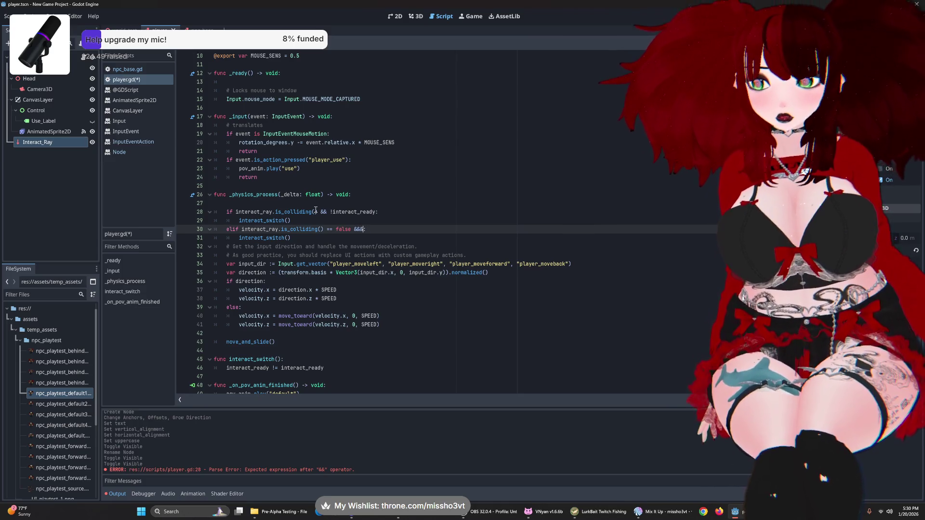
pyautogui.write(' inte')
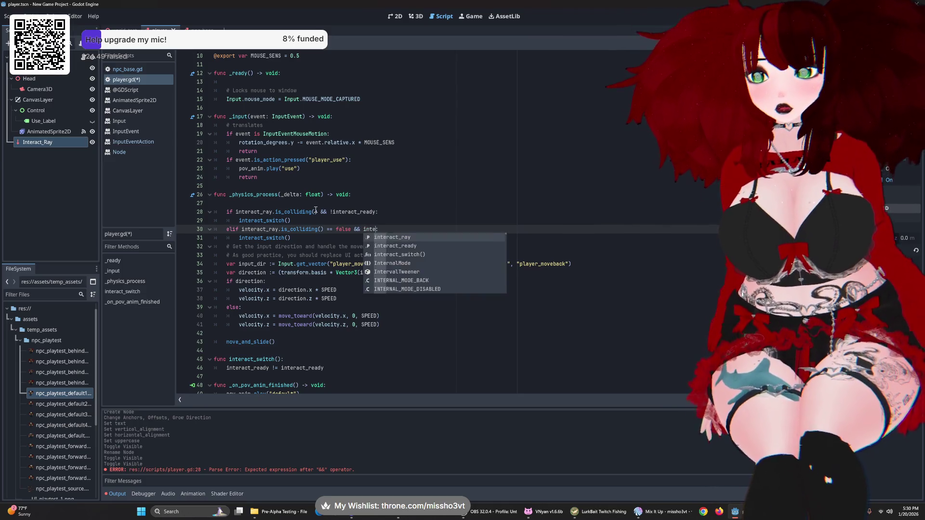
pyautogui.write('ract_ready')
pyautogui.press('Return')
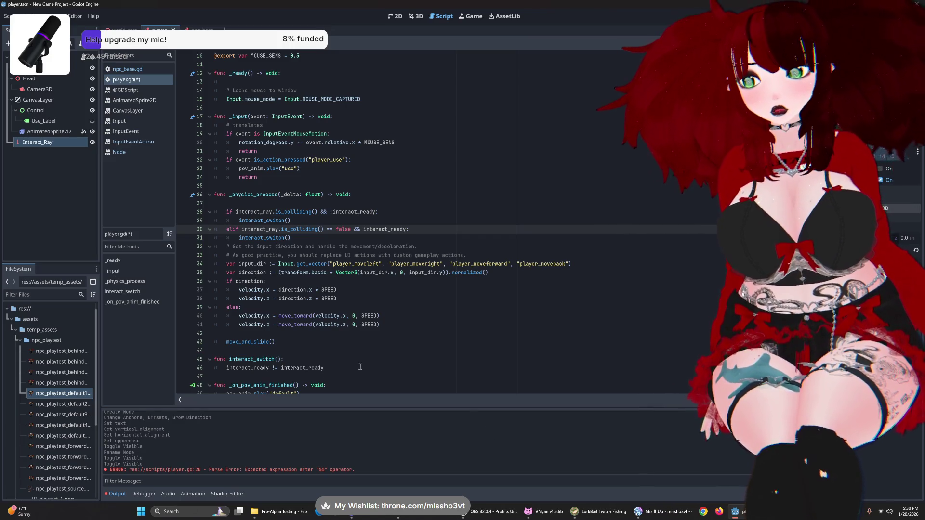
pyautogui.scroll(3, 248, 322)
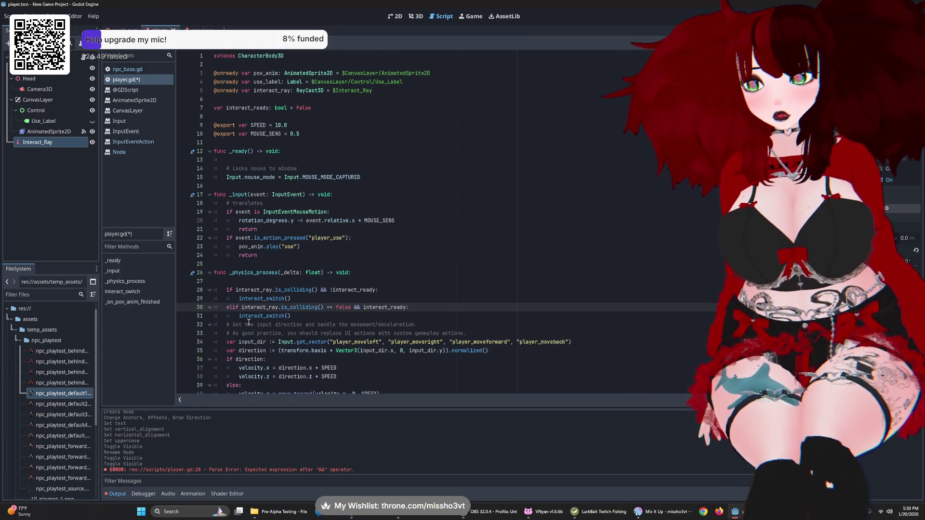
# - In interact_switch, add an interact_ready: check with a use_label.visible line, then save
pyautogui.scroll(-2, 249, 322)
pyautogui.click(307, 247)
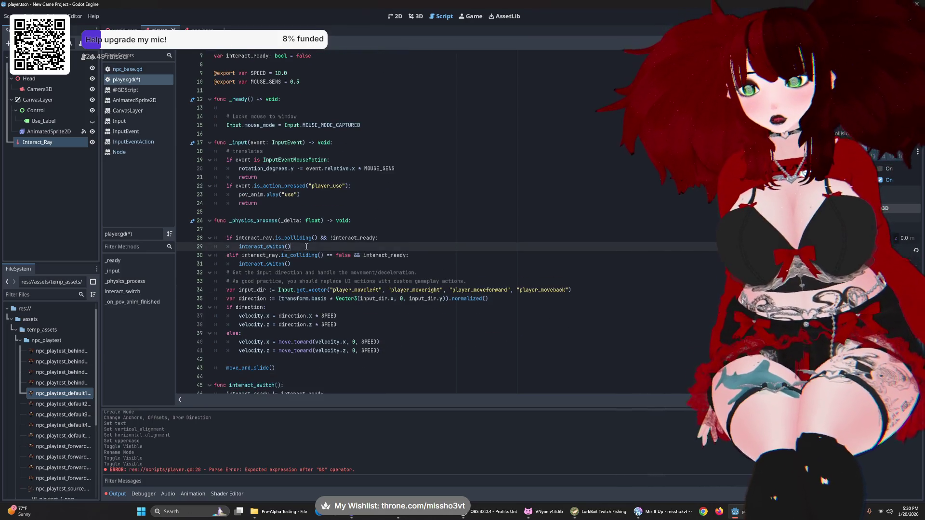
pyautogui.scroll(-2, 376, 262)
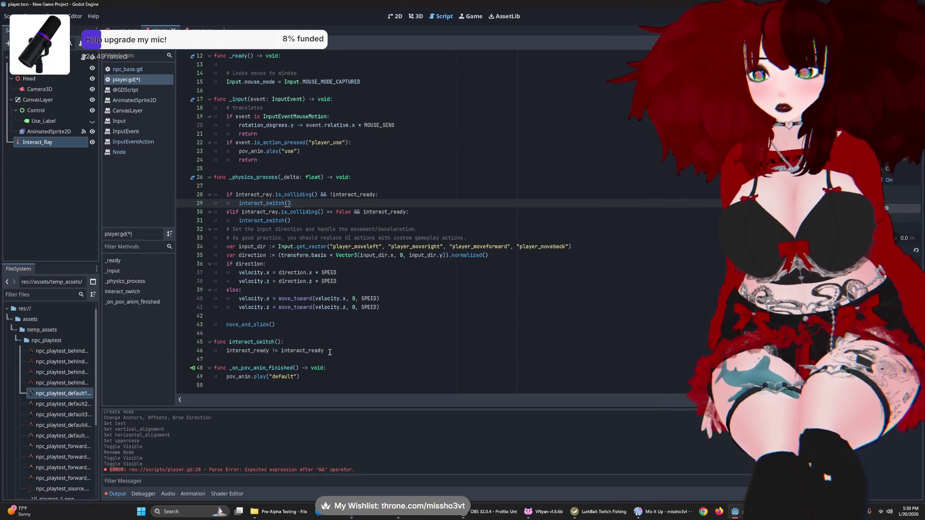
pyautogui.click(416, 350)
pyautogui.press('Return')
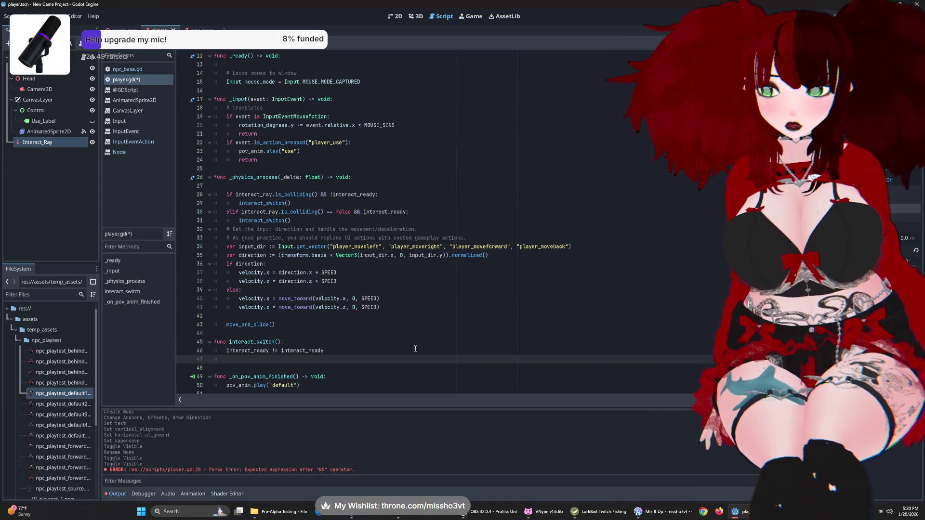
pyautogui.write('ifinteract')
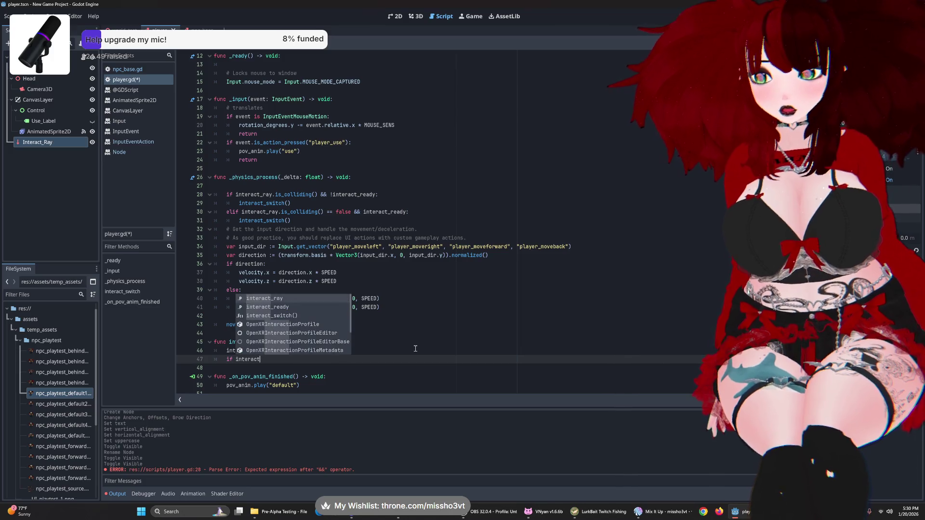
pyautogui.write('_ready')
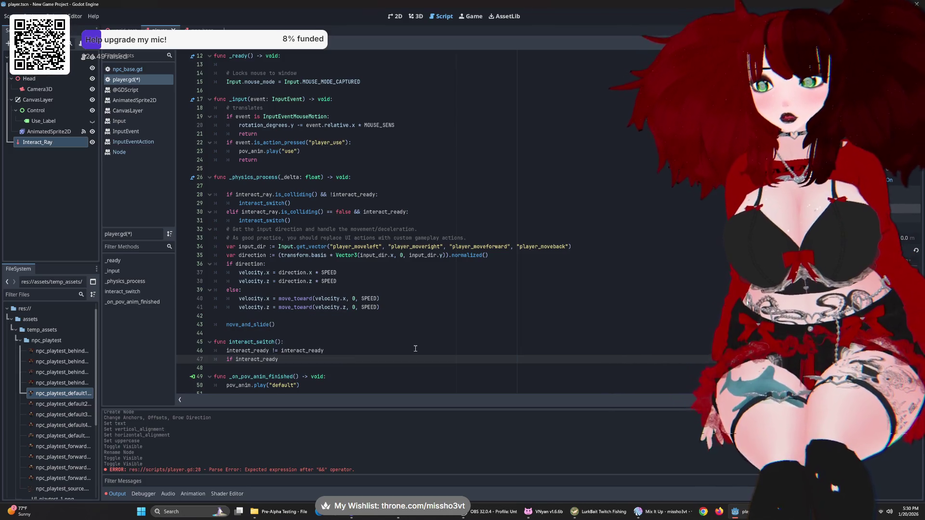
pyautogui.write(':')
pyautogui.press('Return')
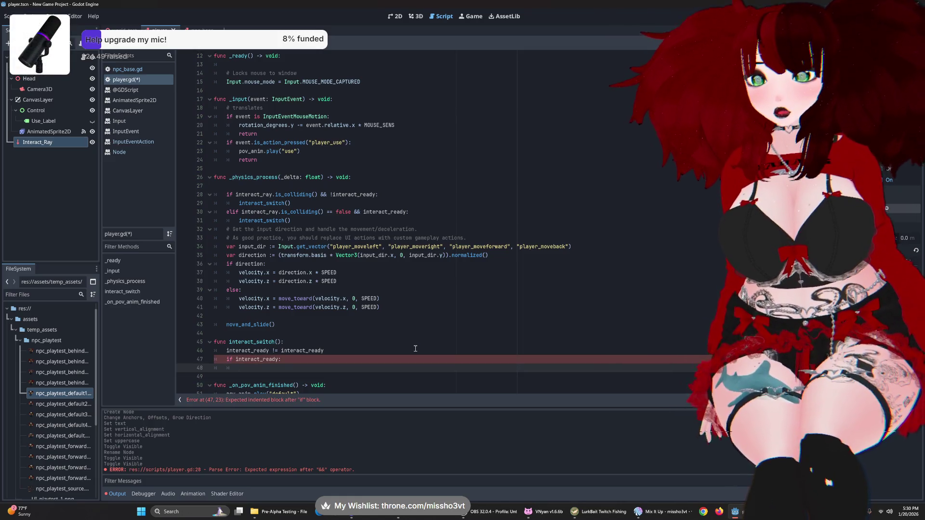
pyautogui.write('label')
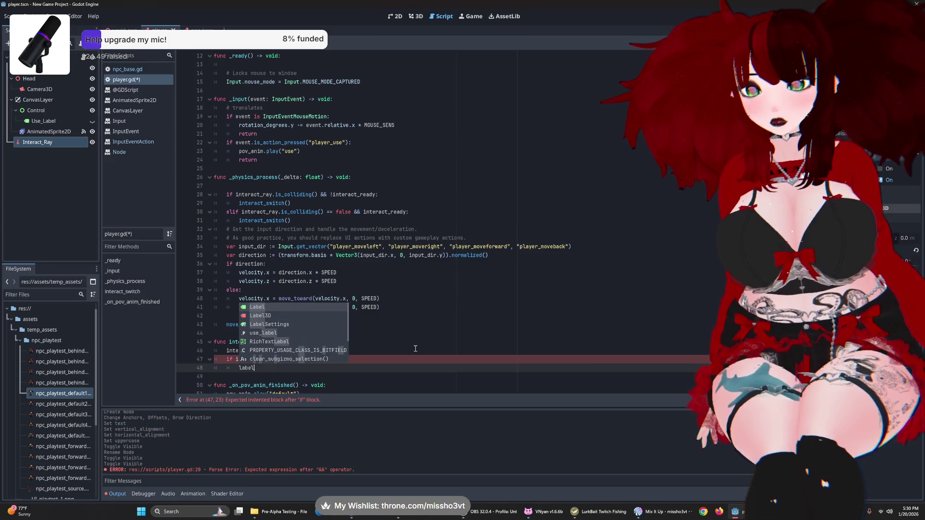
pyautogui.press('BackSpace')
pyautogui.press('BackSpace')
pyautogui.press('BackSpace')
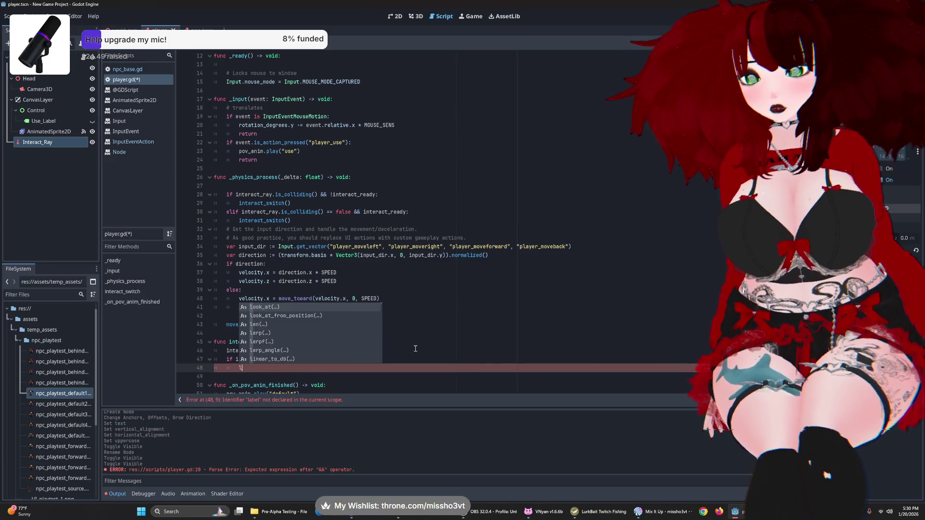
pyautogui.write('uselab')
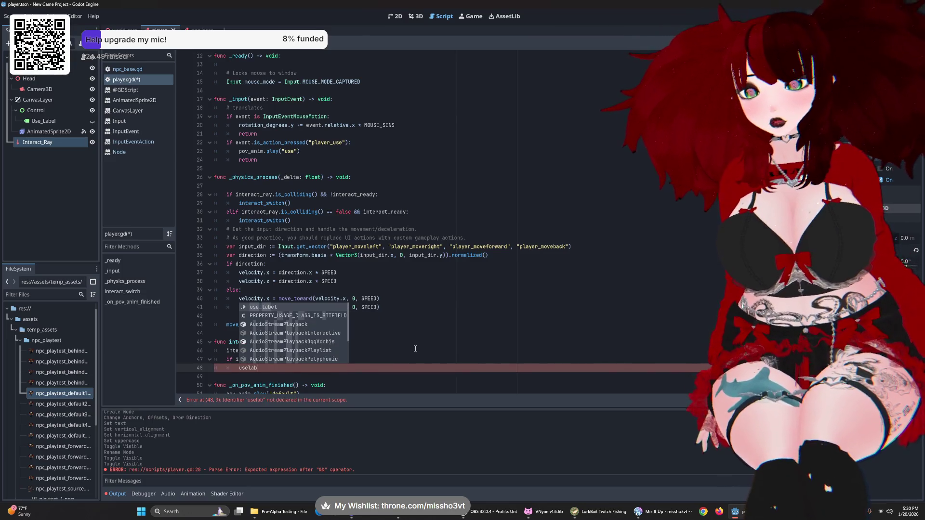
pyautogui.press('Return')
pyautogui.write('.visible')
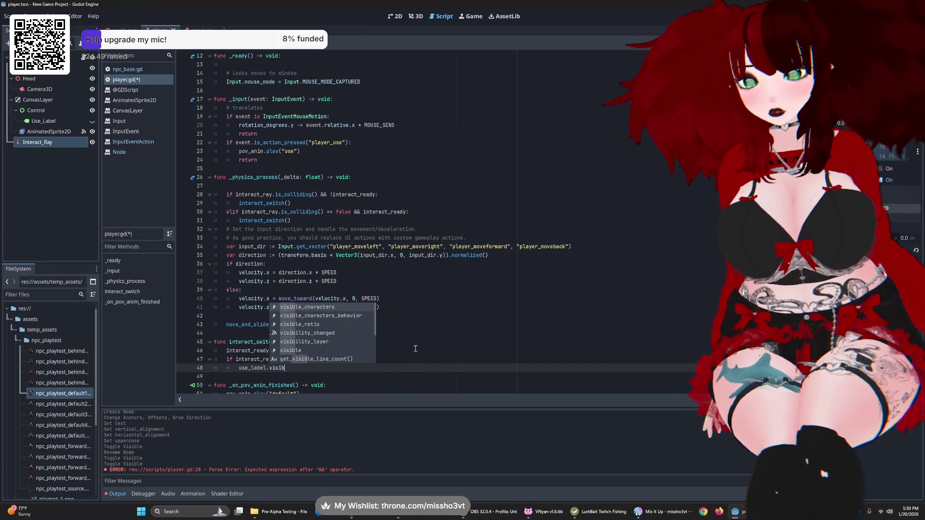
pyautogui.press('Return')
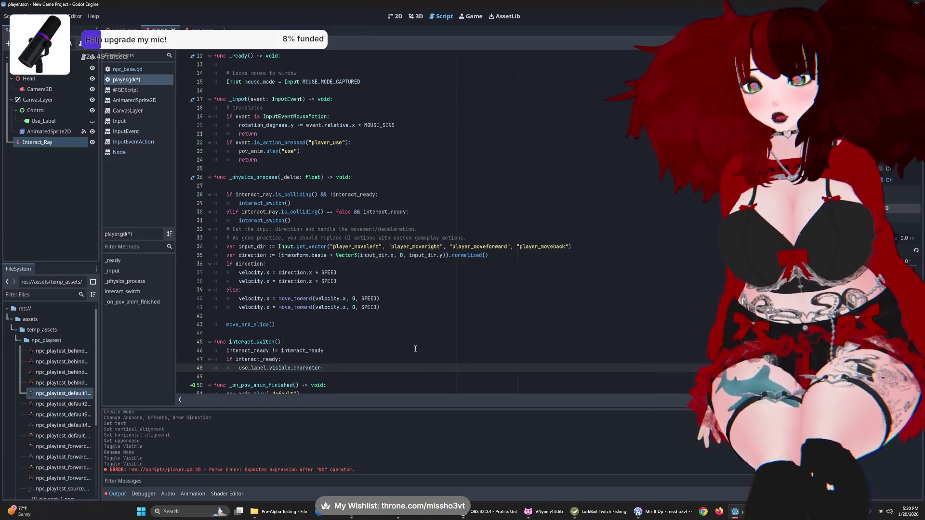
pyautogui.press('BackSpace')
pyautogui.press('BackSpace')
pyautogui.press('BackSpace')
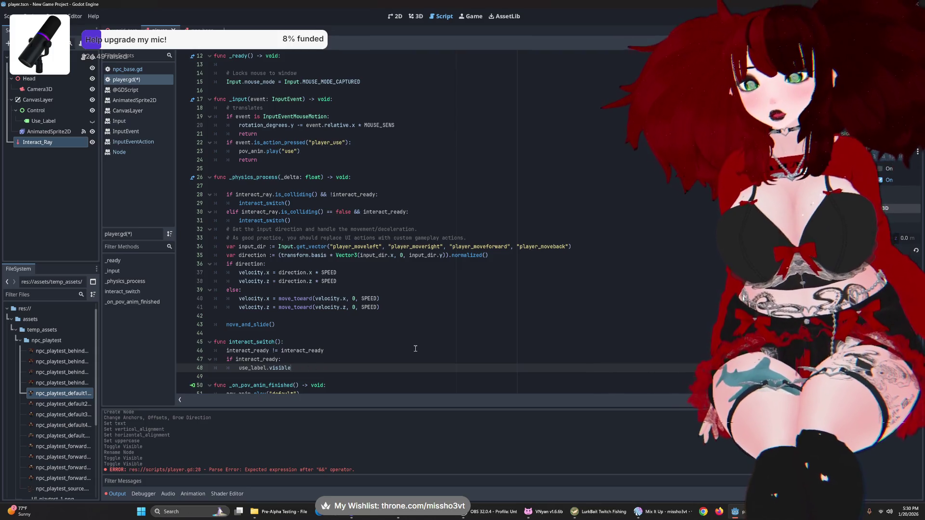
pyautogui.hotkey('ctrl', 's')
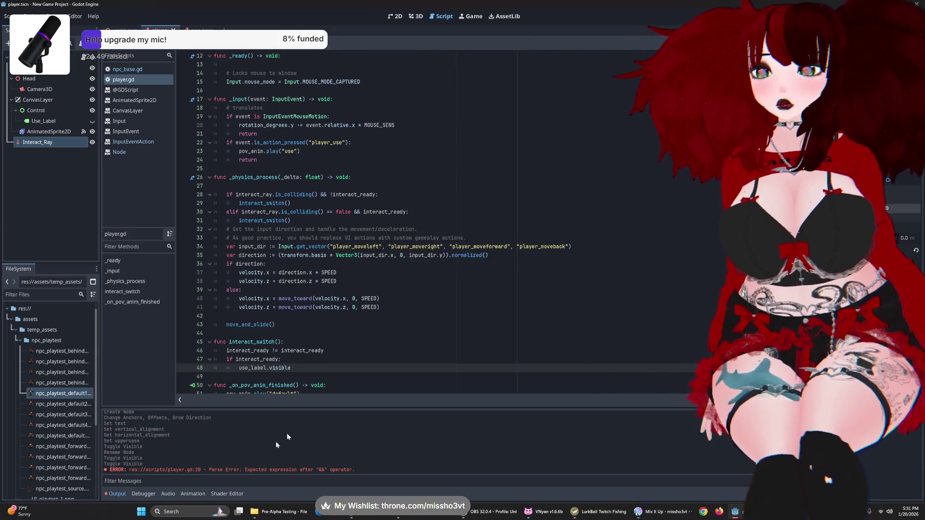
# - Add an 'elif !interact_ready:' branch whose body is '!use_label.visible'
pyautogui.scroll(-1, 309, 354)
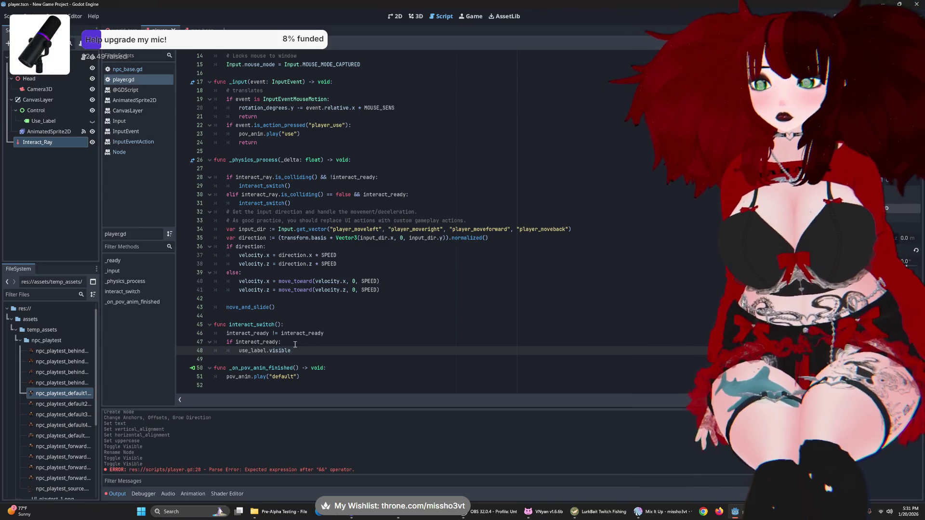
pyautogui.press('Return')
pyautogui.write('e')
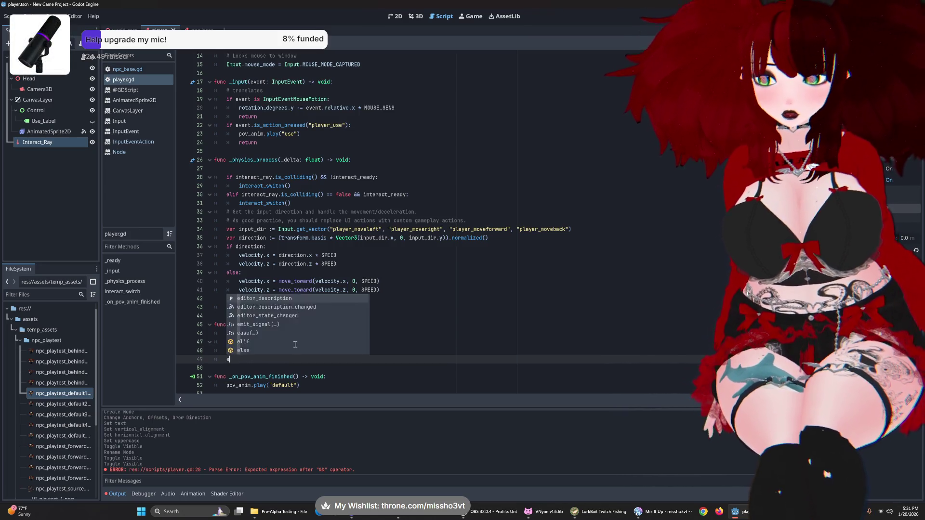
pyautogui.write('lif !')
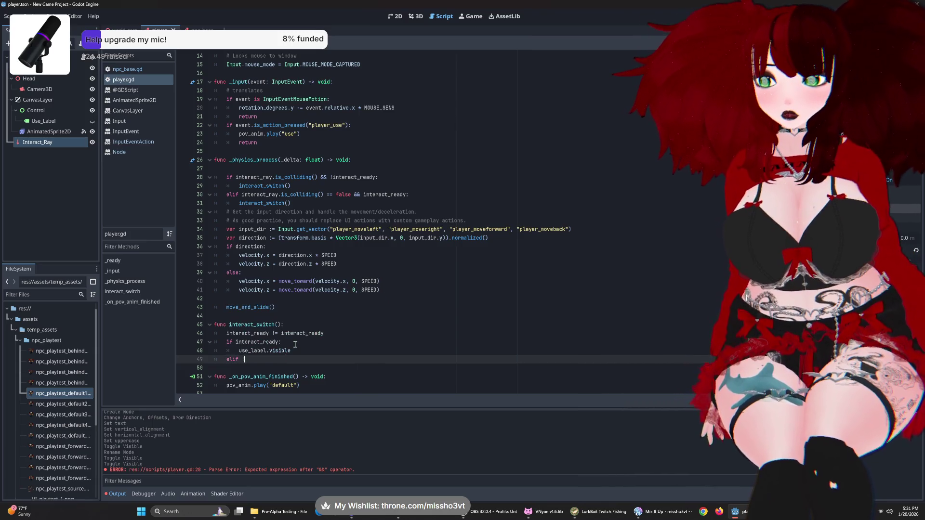
pyautogui.write('interact')
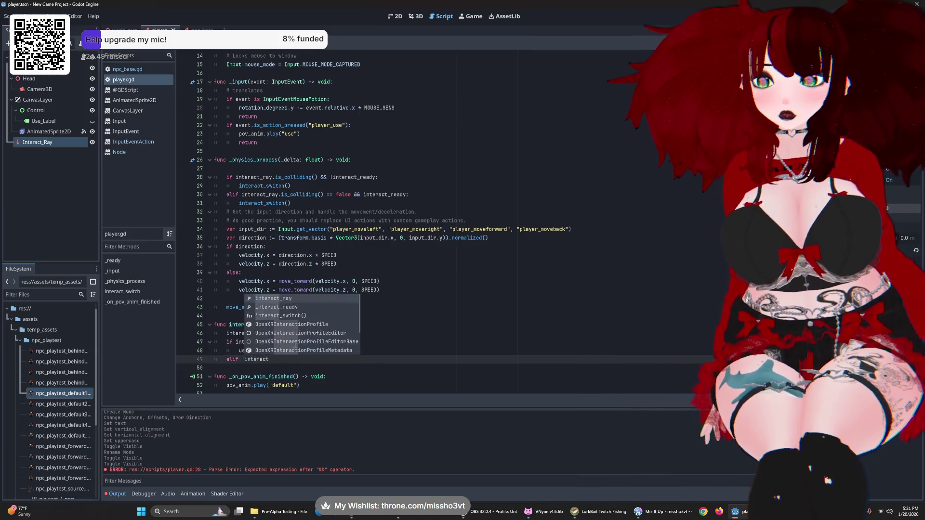
pyautogui.write('_ready:')
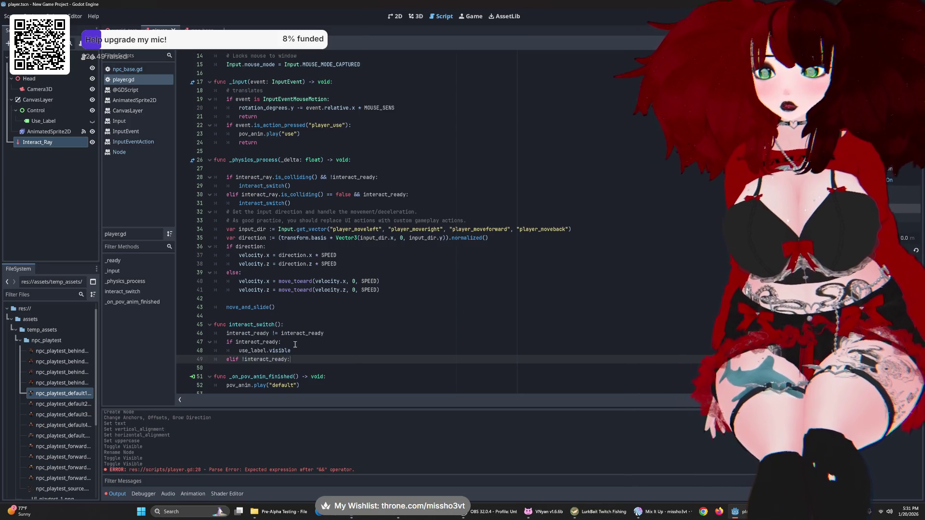
pyautogui.press('Return')
pyautogui.write('uselabel')
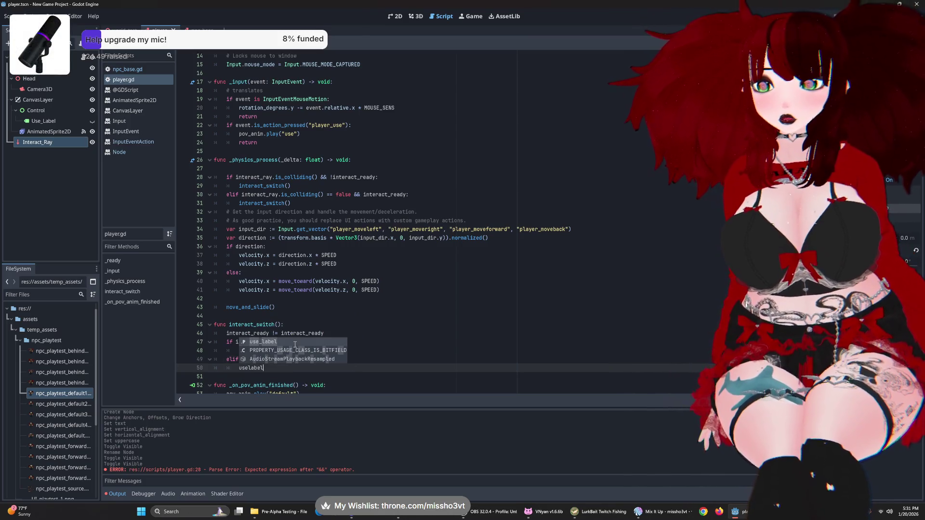
pyautogui.press('Return')
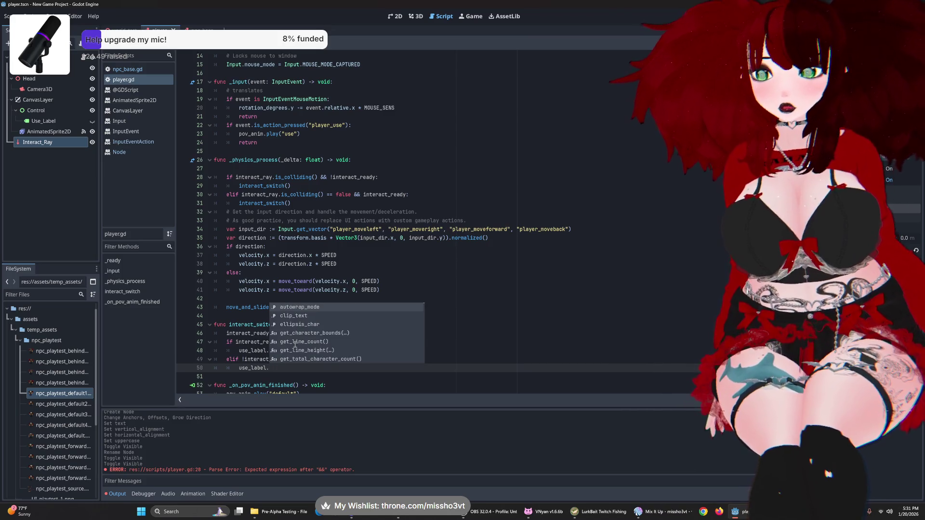
pyautogui.write('visible')
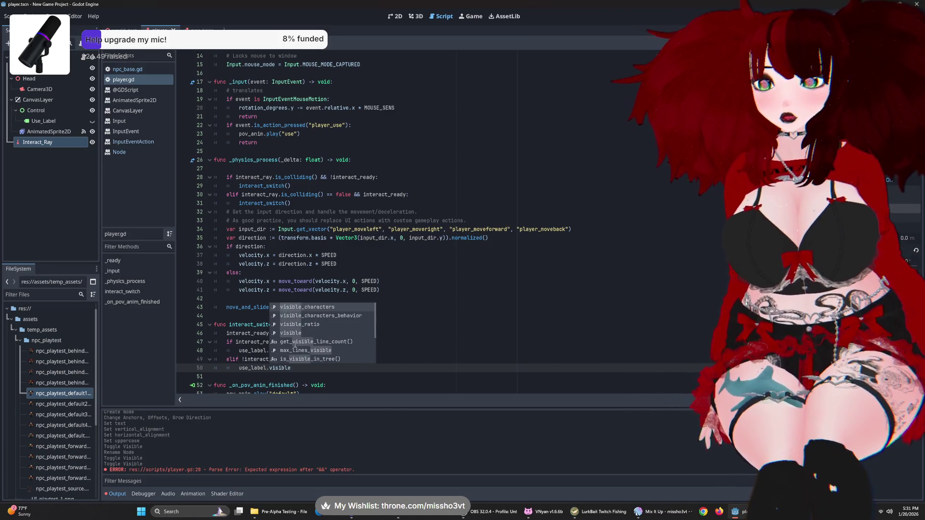
pyautogui.write(' =')
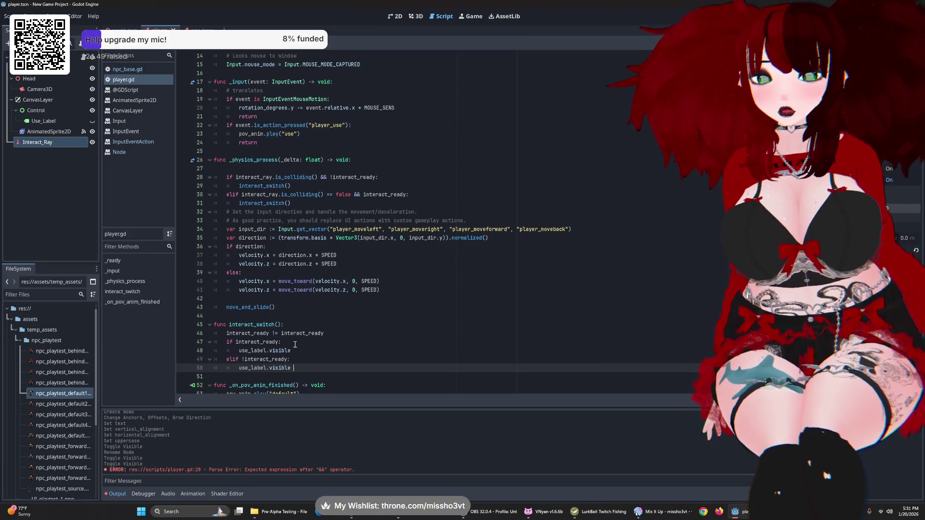
pyautogui.write(' false')
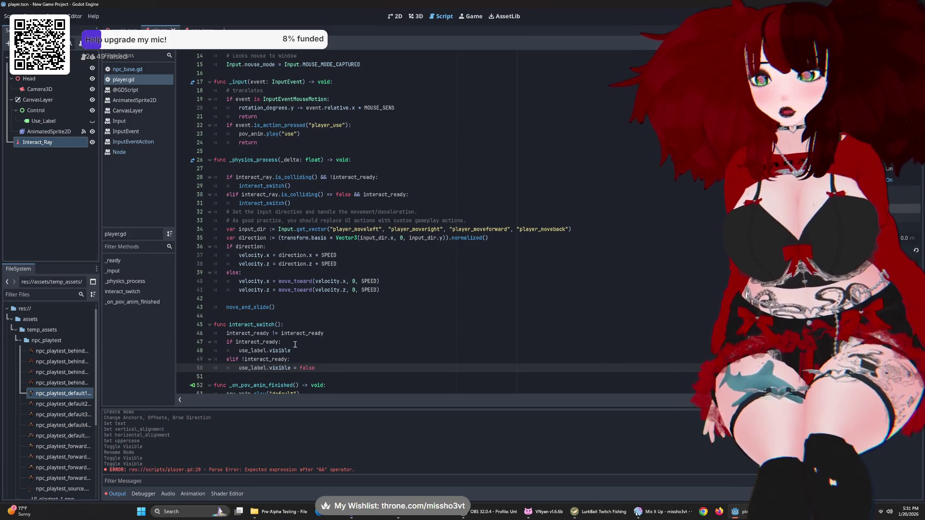
pyautogui.click(239, 368)
pyautogui.write('!')
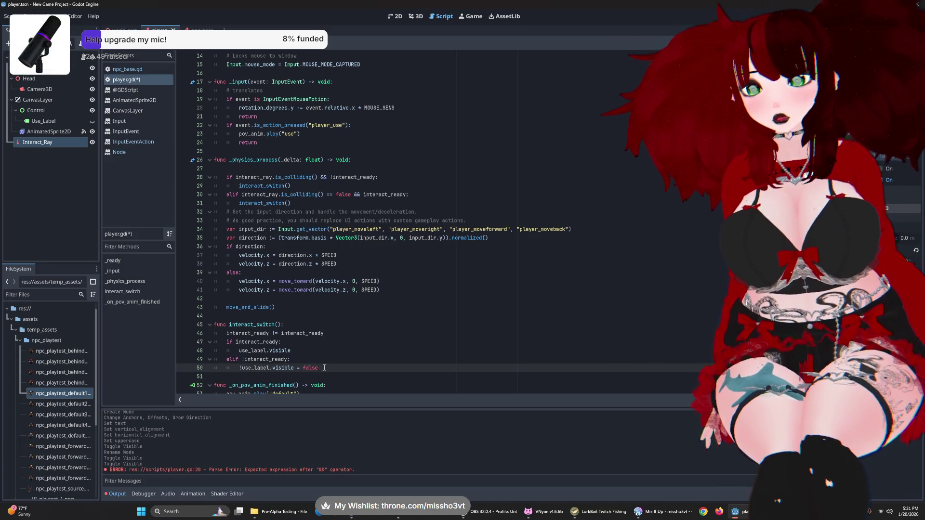
pyautogui.doubleClick(303, 367)
pyautogui.keyDown('shift'); pyautogui.click(294, 367); pyautogui.keyUp('shift')
pyautogui.press('BackSpace')
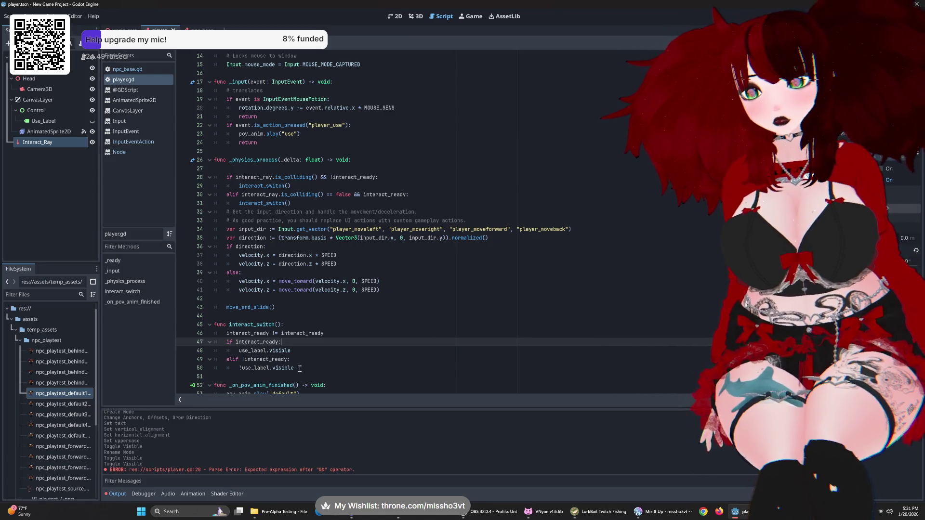
pyautogui.moveTo(299, 369)
pyautogui.mouseDown()
pyautogui.moveTo(241, 356)
pyautogui.moveTo(225, 340)
pyautogui.mouseUp()
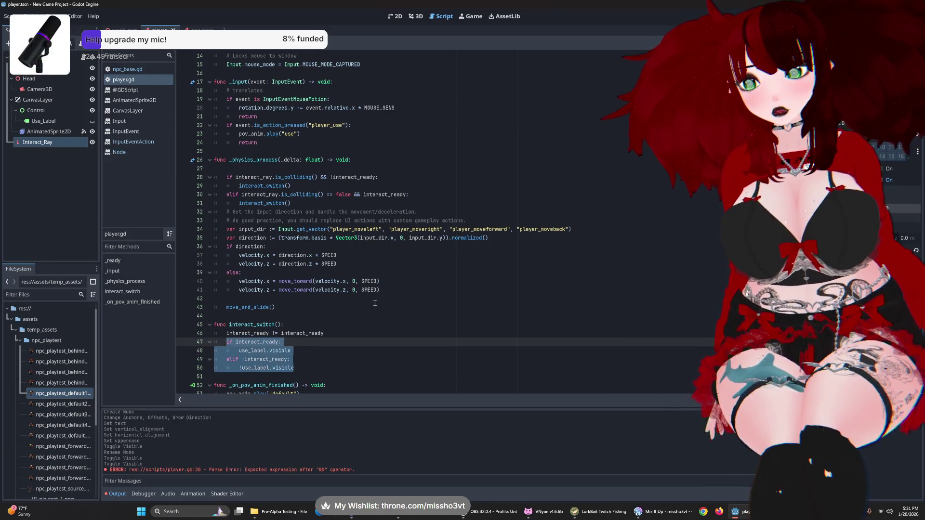
# - Replace the if/elif block with 'use_label.visible != use_label.visible' and save player.gd
pyautogui.write('uselab')
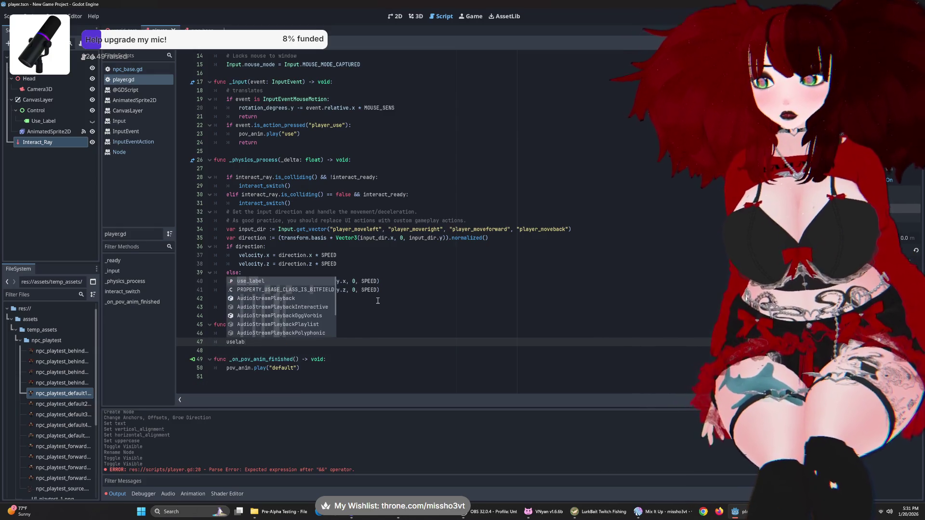
pyautogui.press('BackSpace')
pyautogui.press('BackSpace')
pyautogui.press('BackSpace')
pyautogui.write('_label.visible')
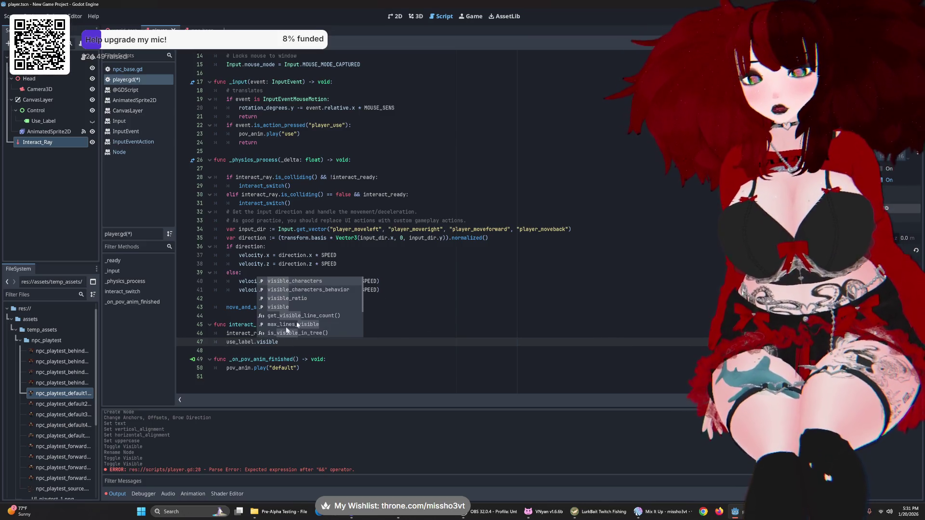
pyautogui.write(' != ')
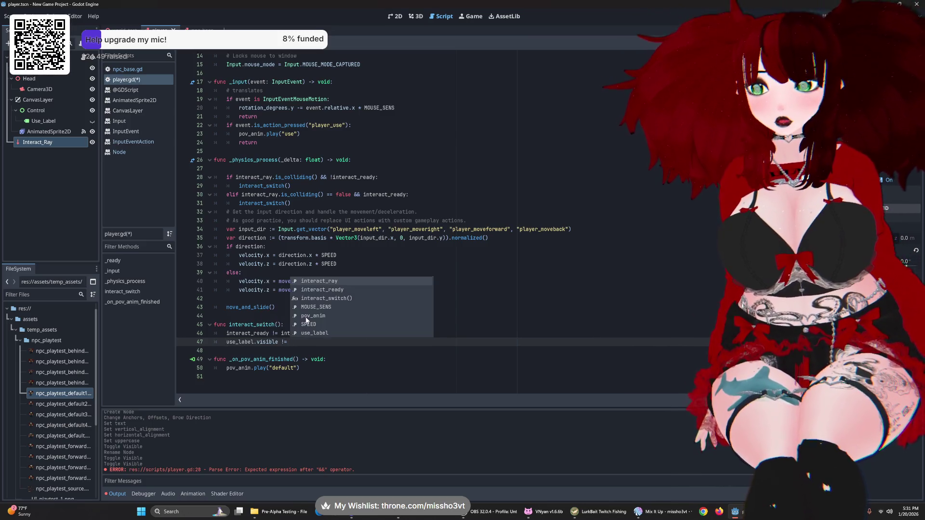
pyautogui.write('use_label.v')
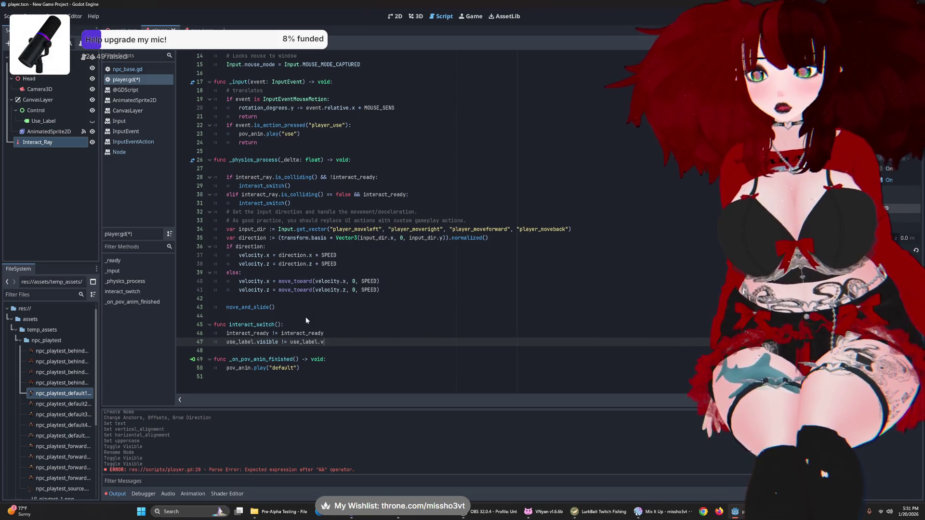
pyautogui.write('isible')
pyautogui.click(306, 316)
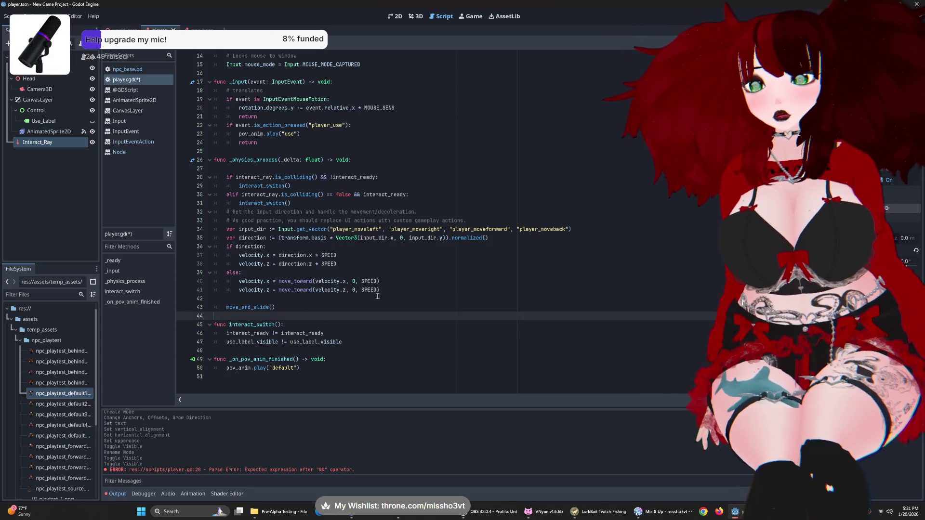
pyautogui.hotkey('ctrl', 's')
pyautogui.press('F5')
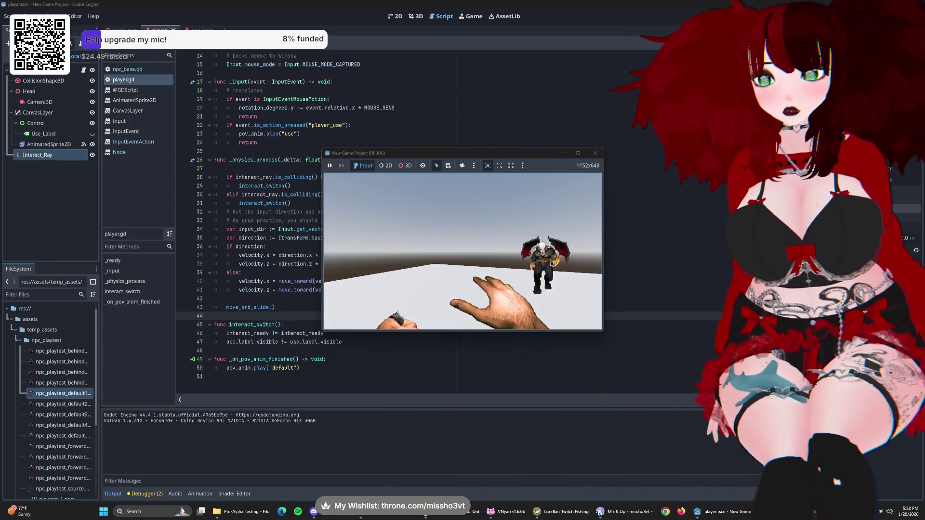
# - Walk the player up to the demon NPC and back away several times with W and S
pyautogui.press('w')
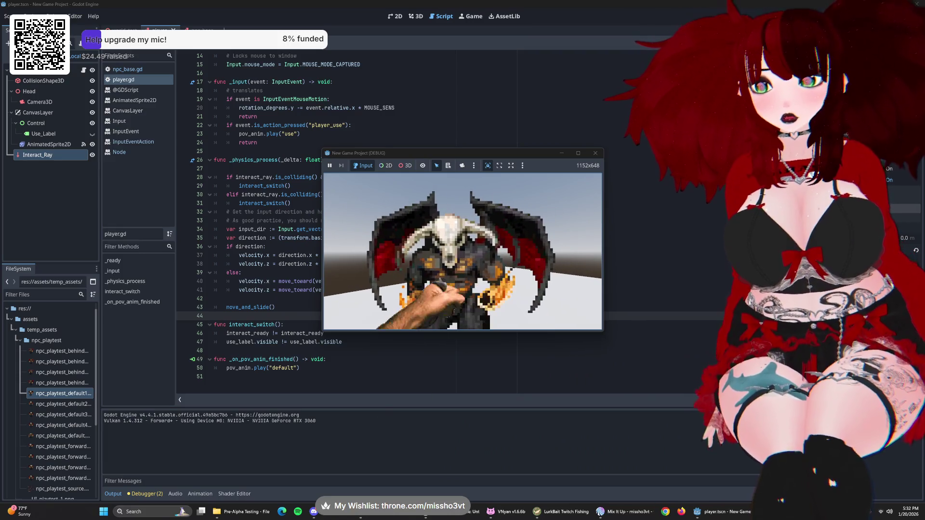
pyautogui.press('s')
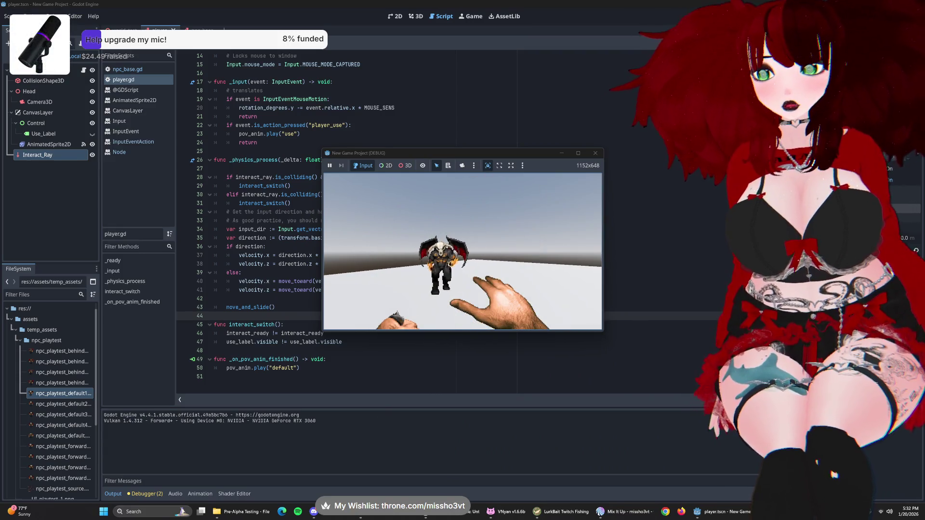
pyautogui.press('w')
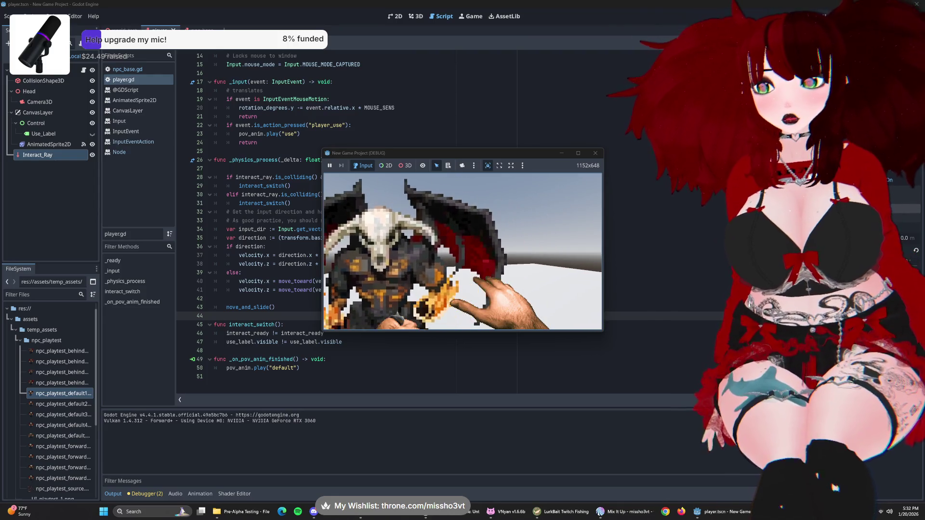
pyautogui.press('w')
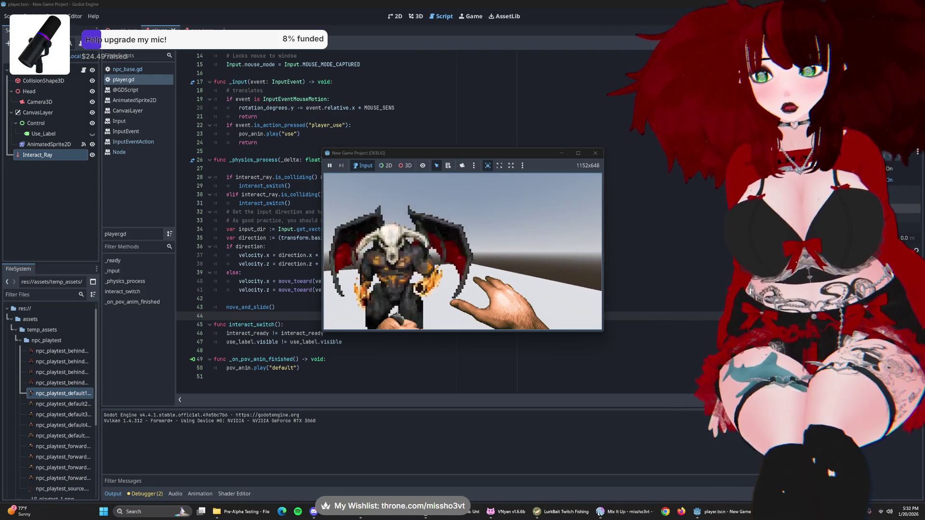
pyautogui.press('s')
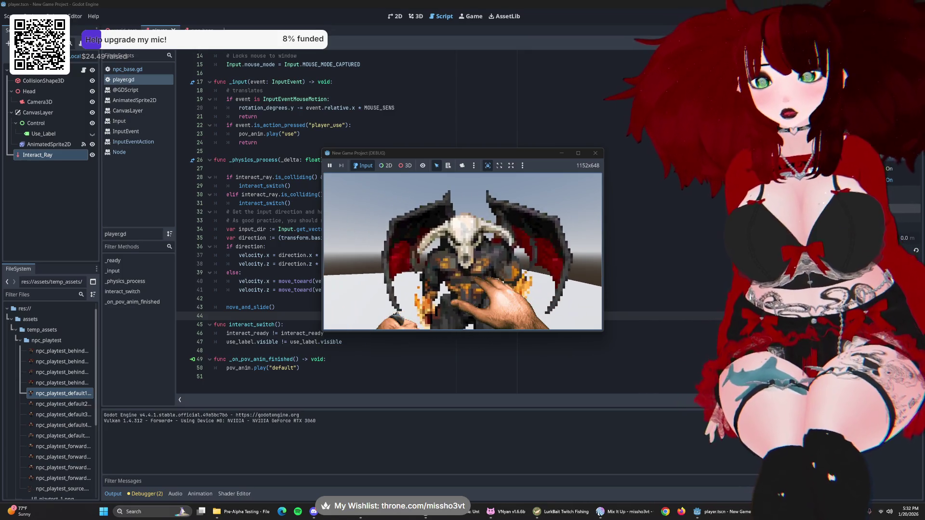
pyautogui.press('w')
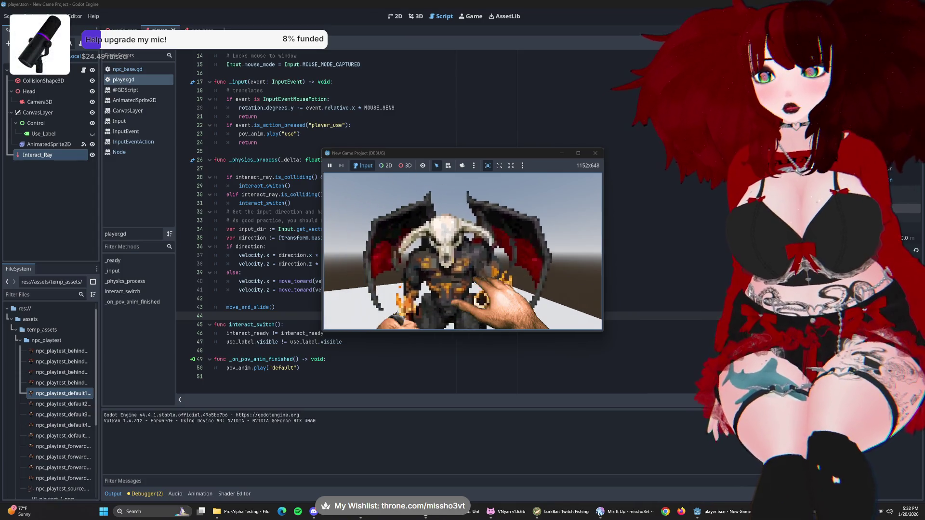
pyautogui.press('s')
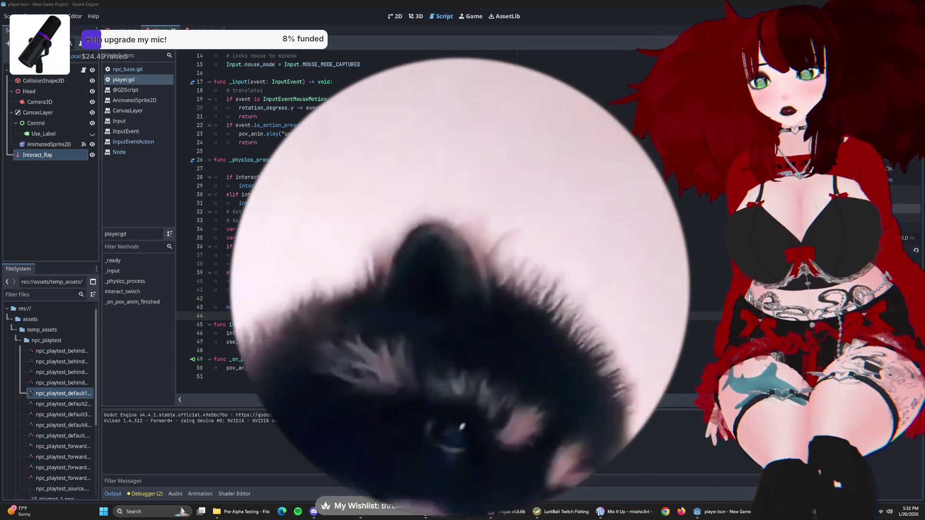
# - Stop the game, switch to the npc_base scene and view the CharacterBody3D class reference
pyautogui.press('F8')
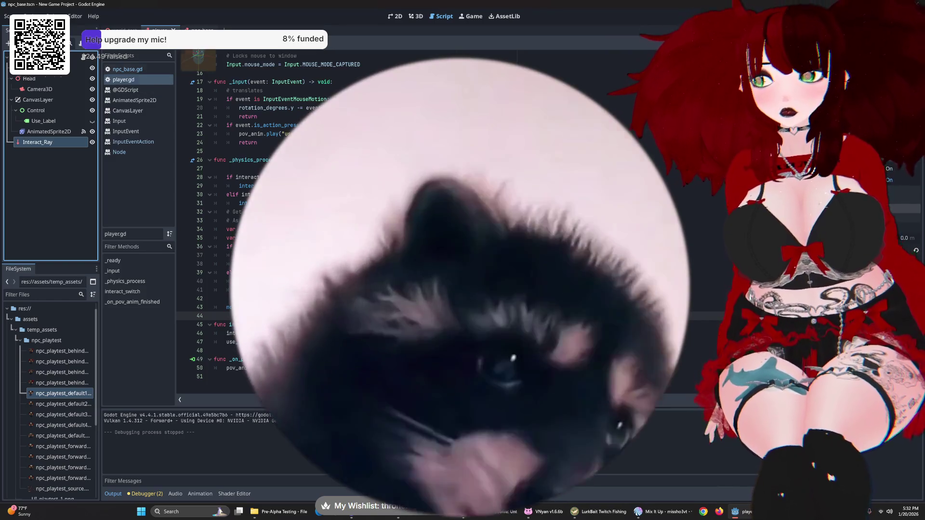
pyautogui.click(193, 30)
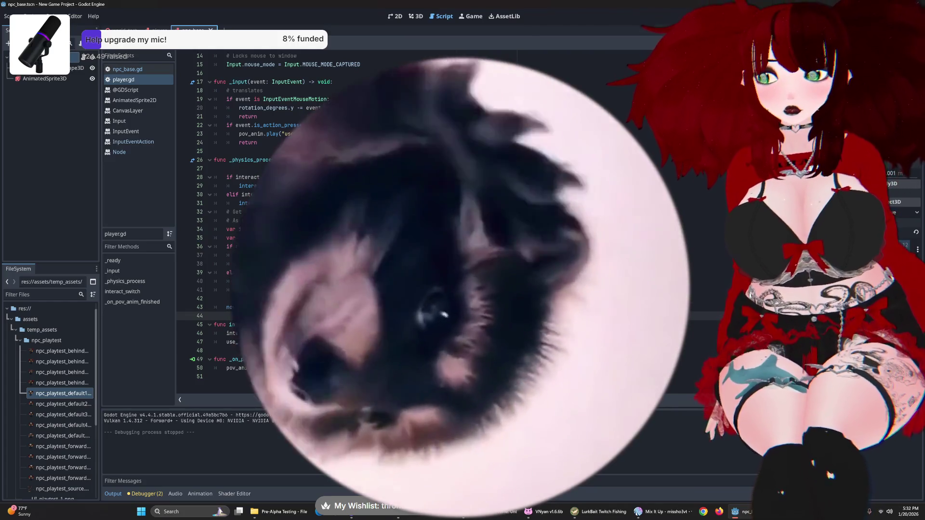
pyautogui.scroll(1, 368, 131)
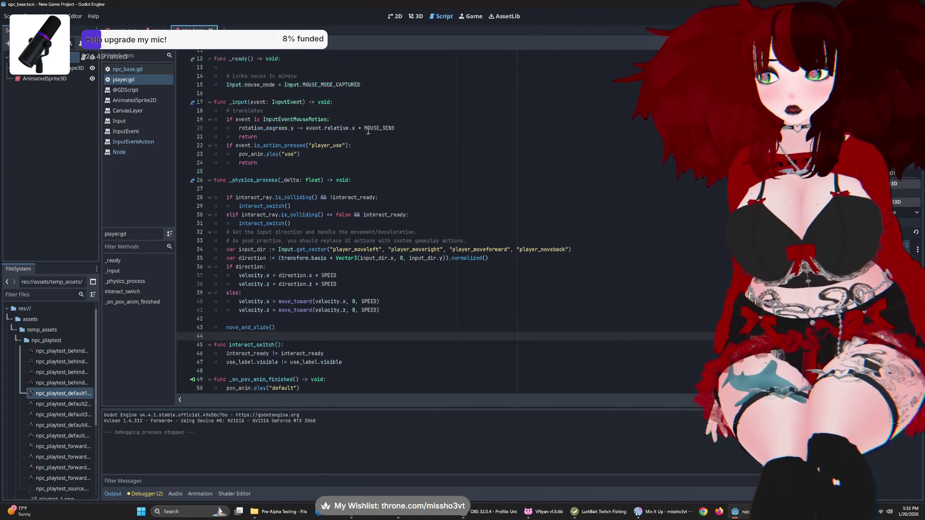
pyautogui.scroll(4, 368, 131)
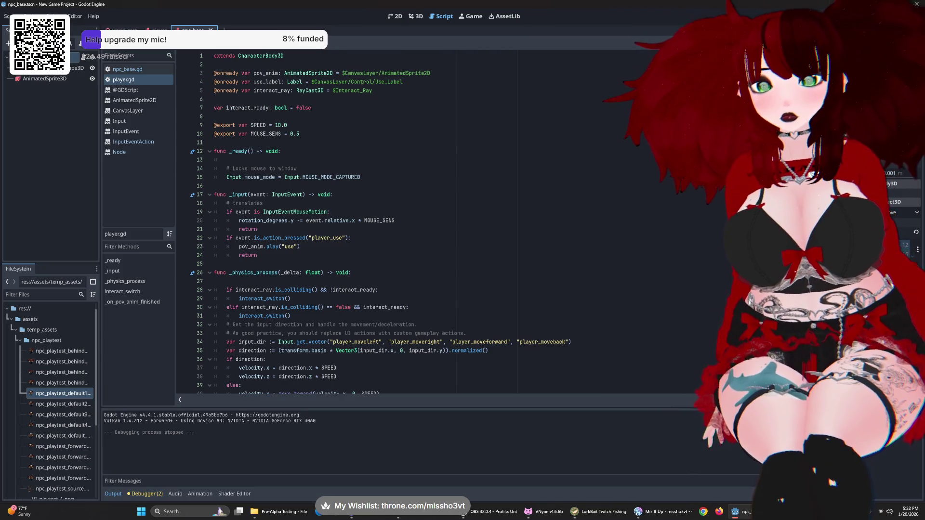
pyautogui.keyDown('ctrl'); pyautogui.click(264, 57); pyautogui.keyUp('ctrl')
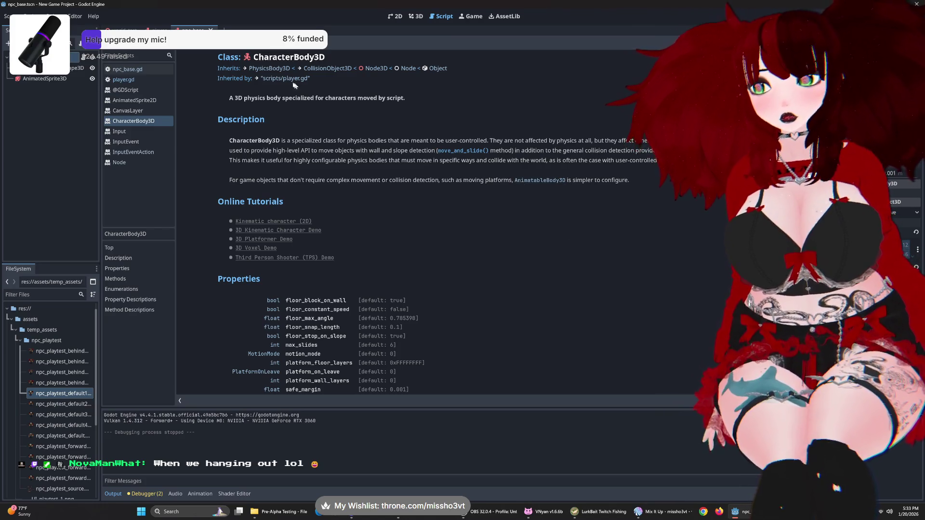
# - Browse the PhysicsBody3D, RigidBody3D and StaticBody3D references, then return to npc_base.gd
pyautogui.click(269, 68)
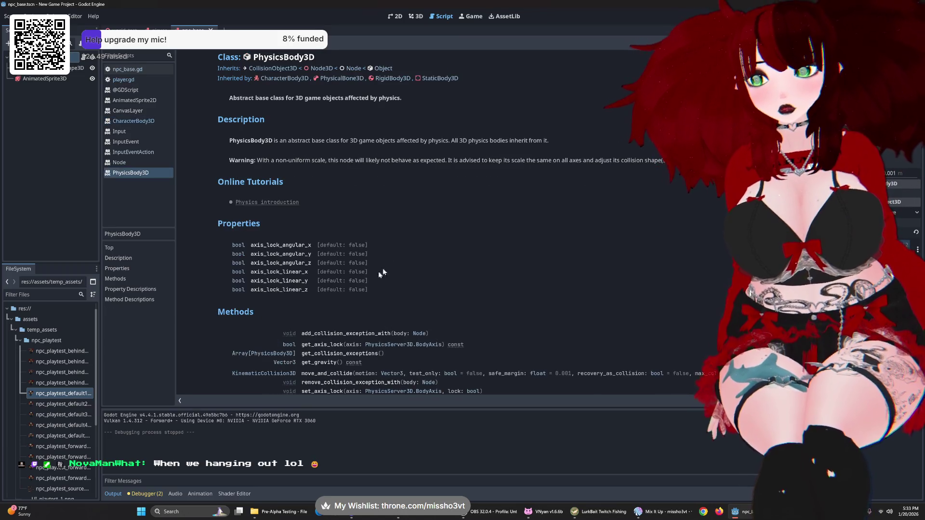
pyautogui.click(391, 78)
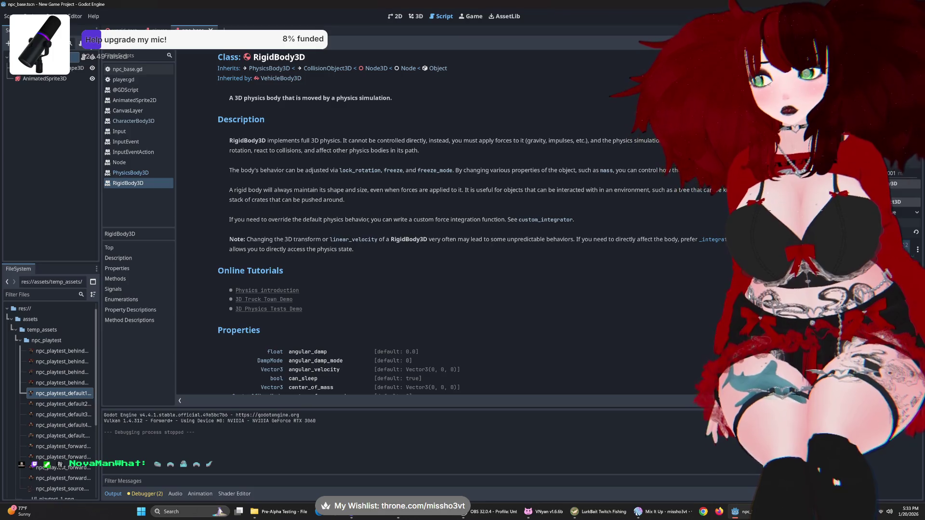
pyautogui.hotkey('alt', 'Left')
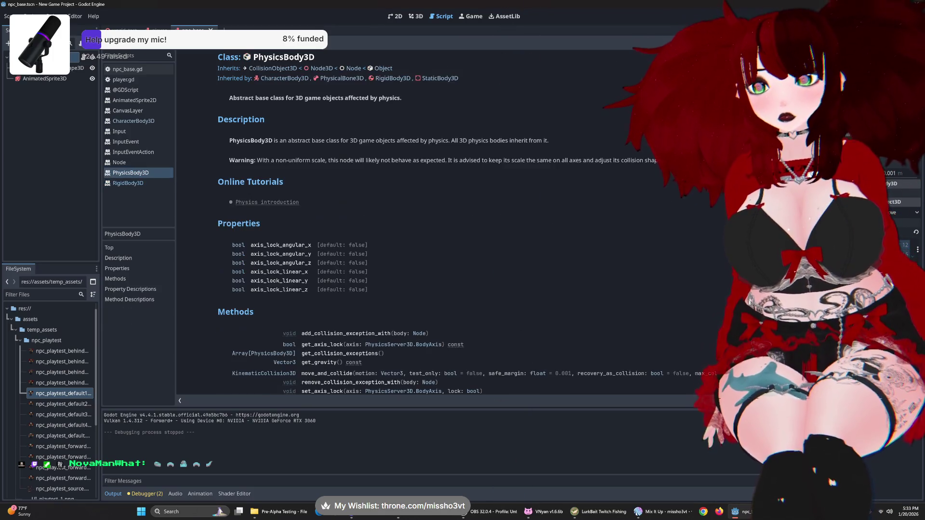
pyautogui.click(441, 78)
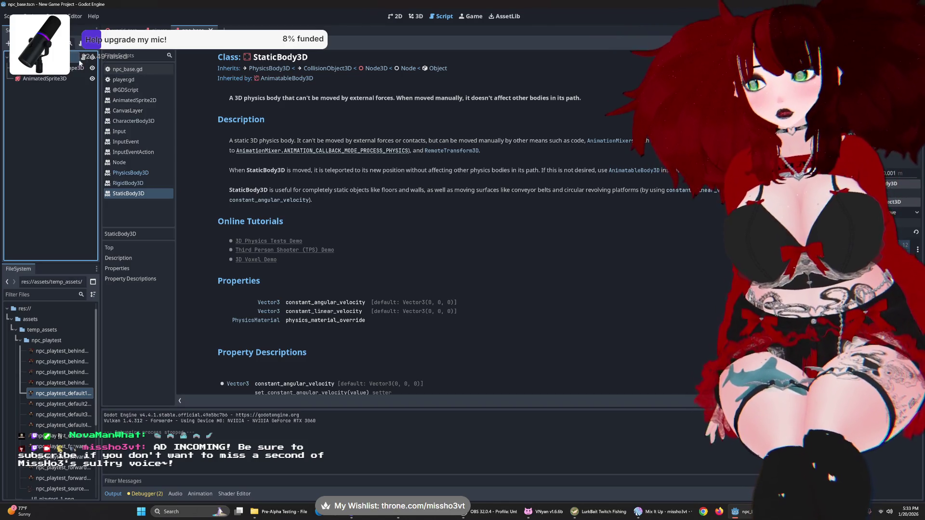
pyautogui.click(80, 62)
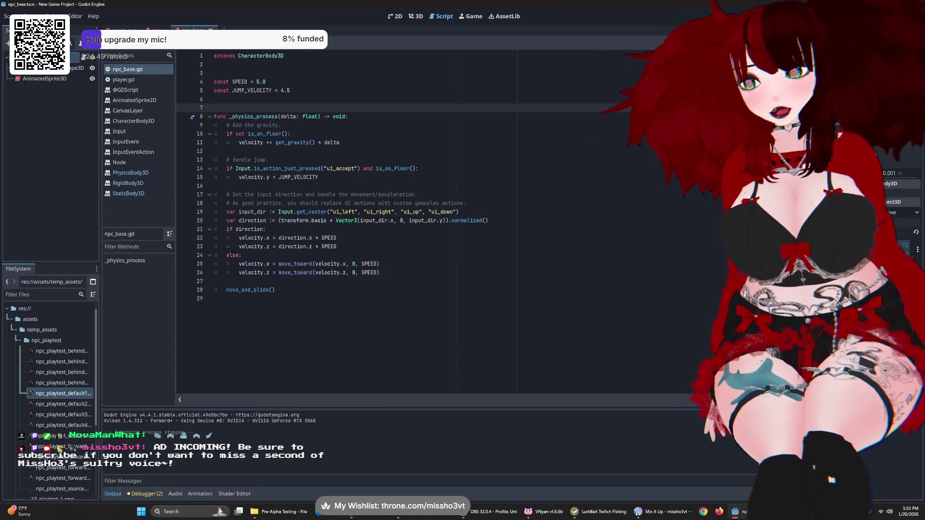
# - Open player.gd from the player scene and review its interact_ray, use_label and interact_ready declarations
pyautogui.click(159, 30)
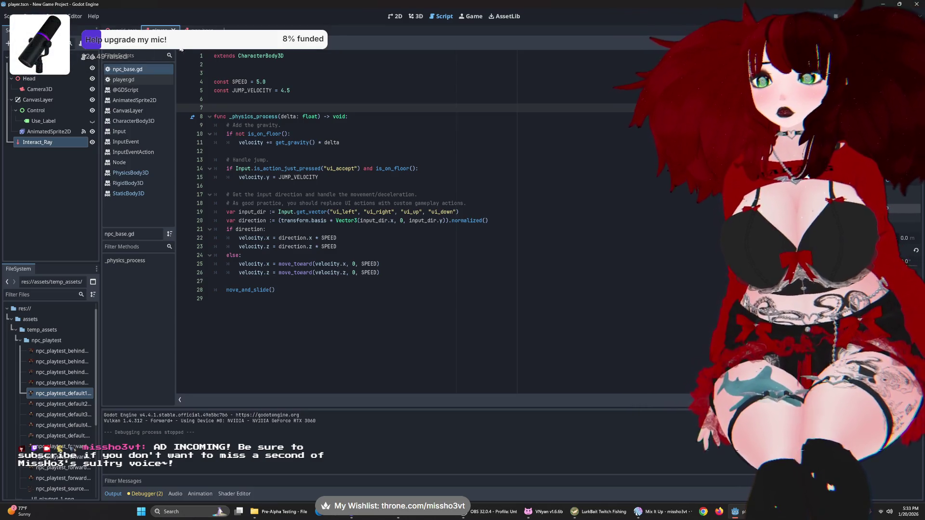
pyautogui.click(192, 29)
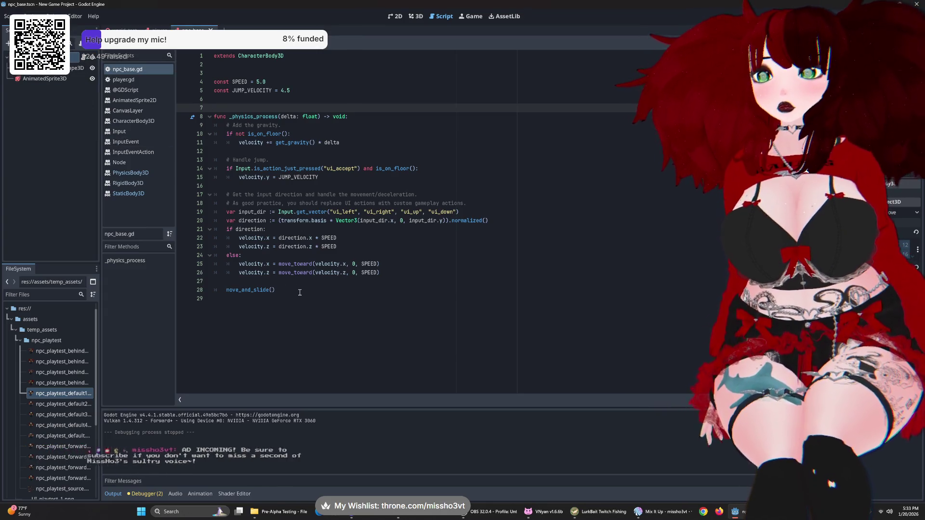
pyautogui.click(160, 30)
pyautogui.click(123, 80)
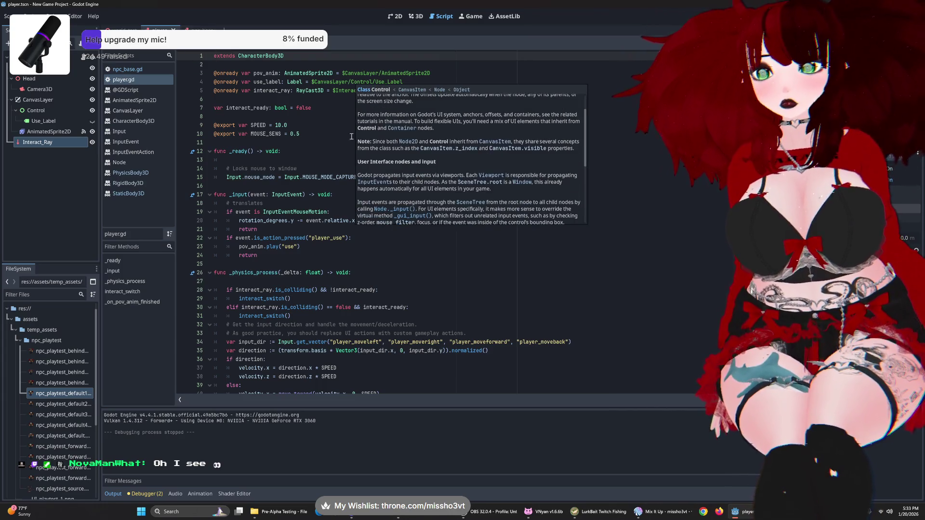
pyautogui.scroll(-3, 409, 171)
pyautogui.scroll(-1, 410, 171)
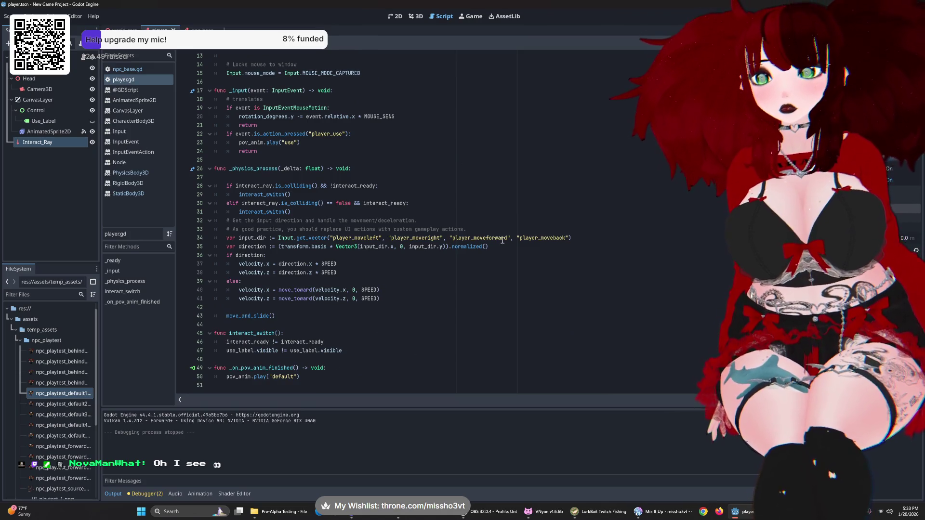
pyautogui.scroll(4, 502, 240)
pyautogui.click(57, 143)
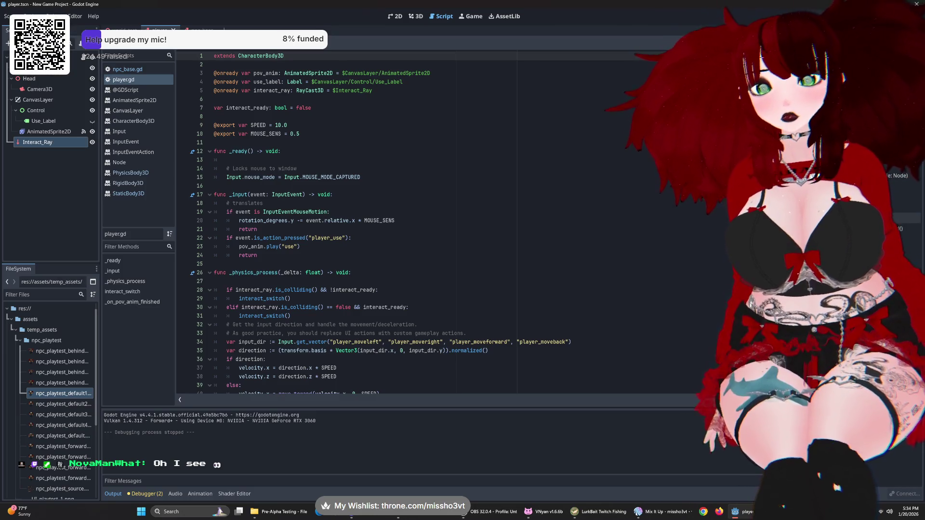
# - Open the RayCast3D documentation for Interact_Ray and read the is_colliding() method description
pyautogui.rightClick(40, 141)
pyautogui.rightClick(31, 144)
pyautogui.rightClick(30, 143)
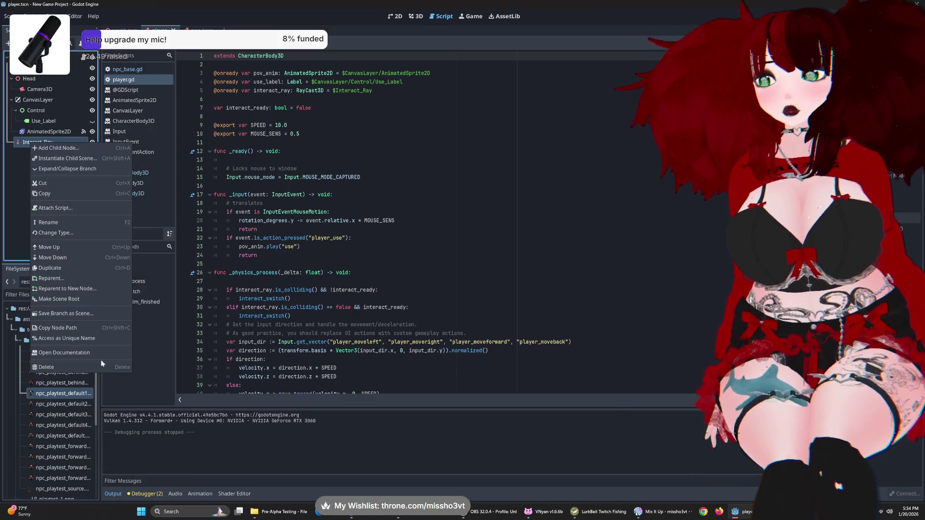
pyautogui.click(96, 357)
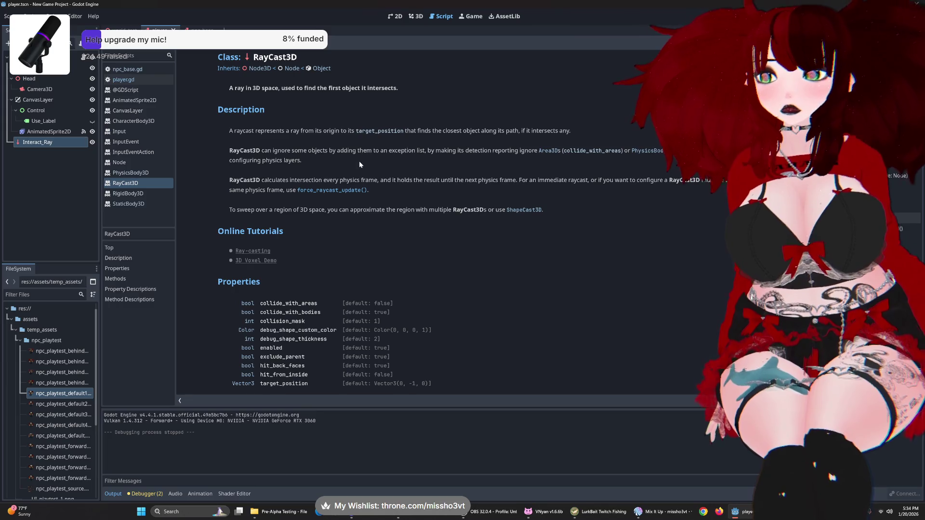
pyautogui.scroll(-5, 369, 182)
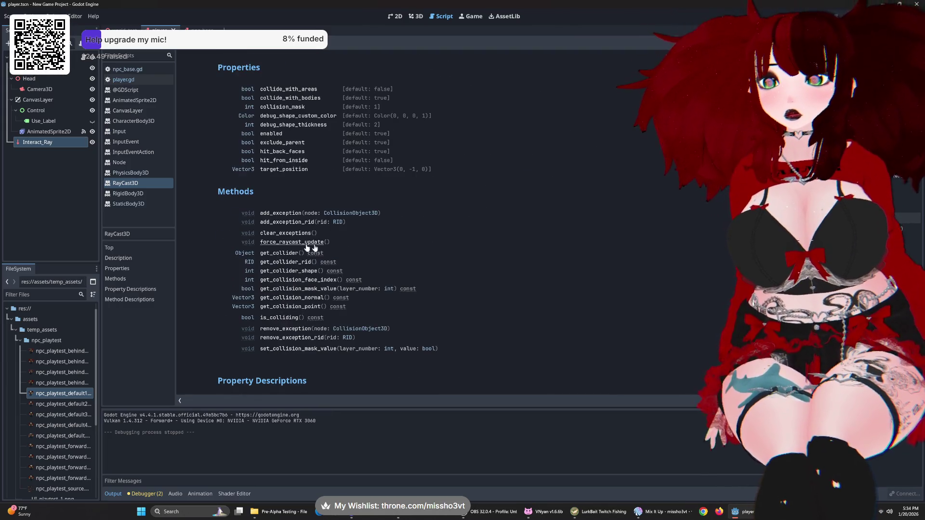
pyautogui.scroll(-3, 282, 247)
pyautogui.click(286, 193)
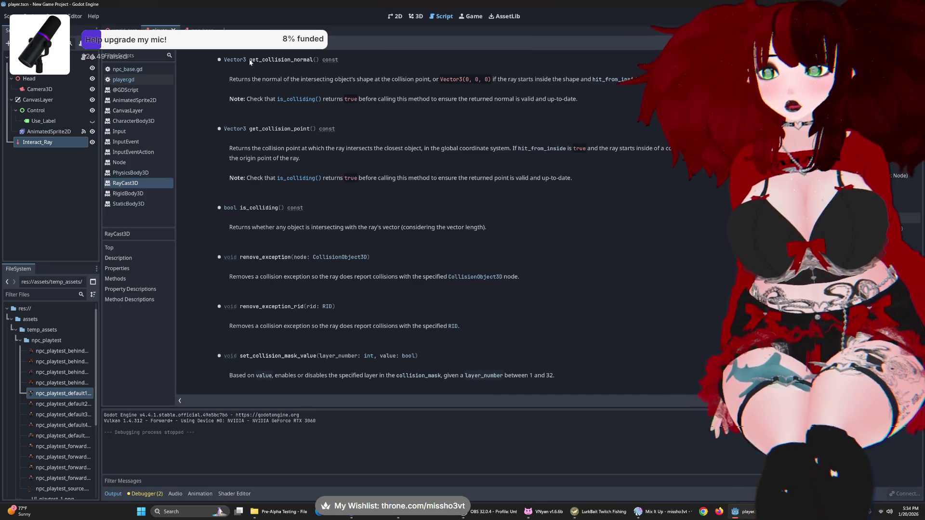
pyautogui.scroll(3, 342, 99)
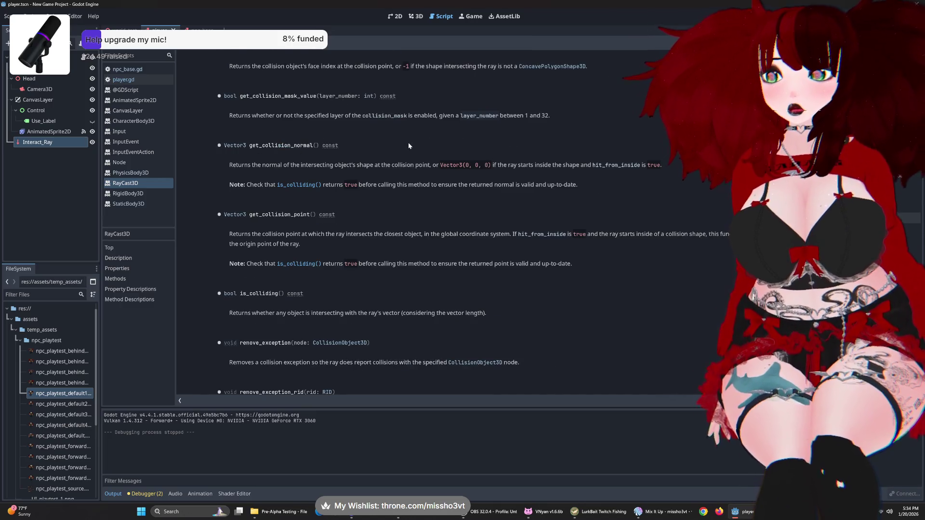
pyautogui.scroll(-2, 408, 142)
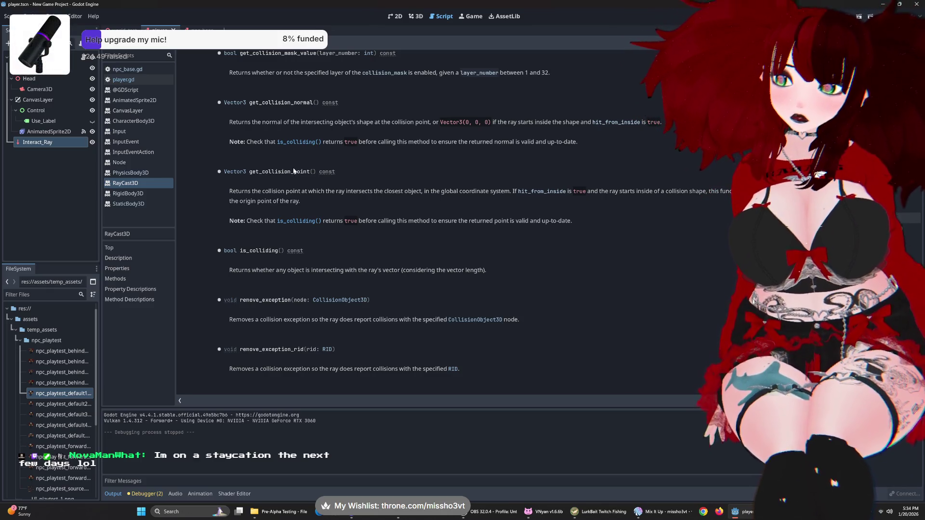
pyautogui.scroll(-2, 301, 168)
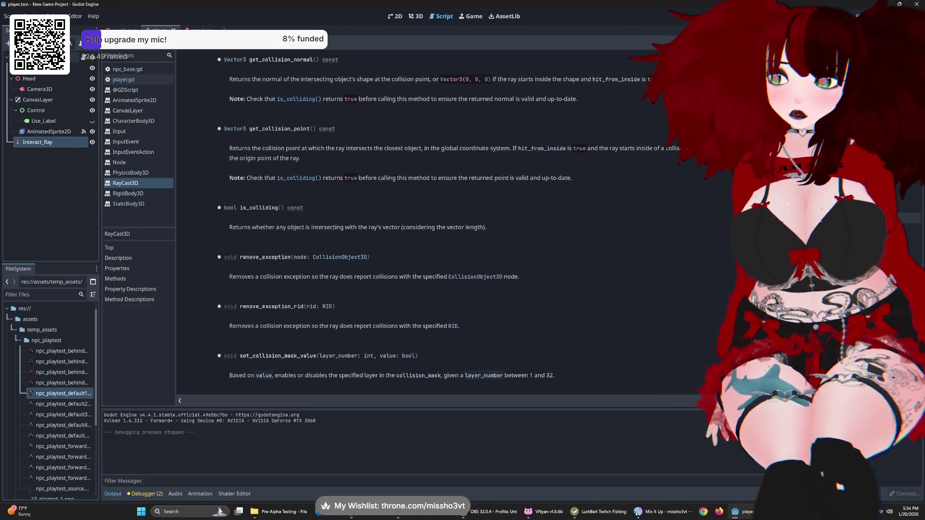
# - Enable hit_from_inside on Interact_Ray, then bring up the CollisionShape3D class reference
pyautogui.click(69, 143)
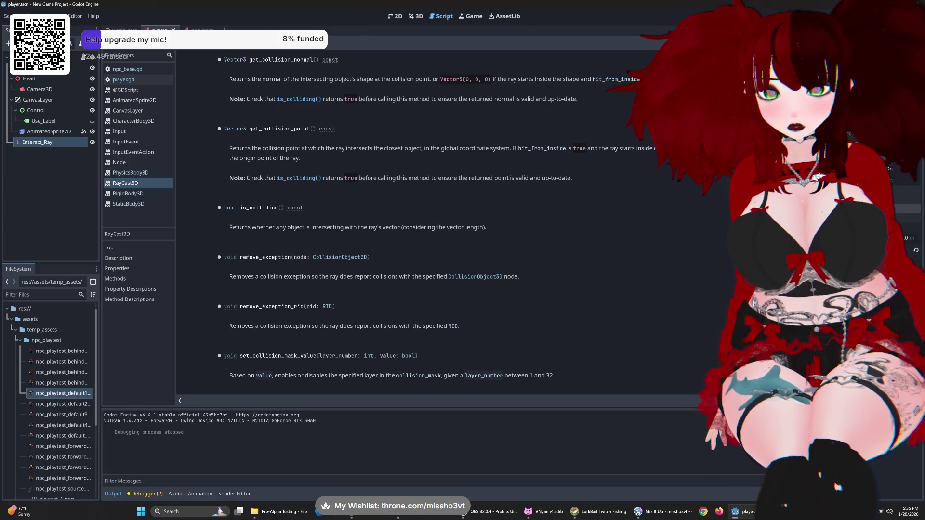
pyautogui.moveTo(623, 171)
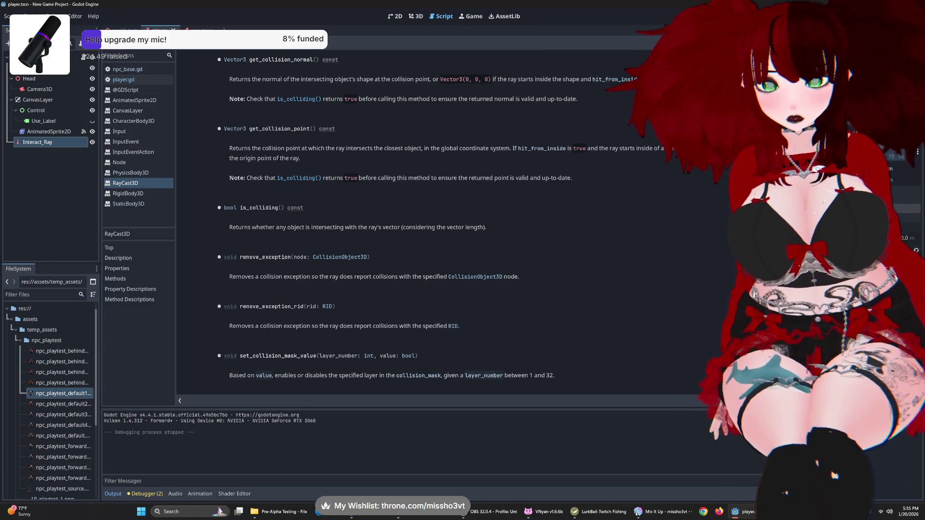
pyautogui.click(891, 168)
pyautogui.moveTo(890, 179)
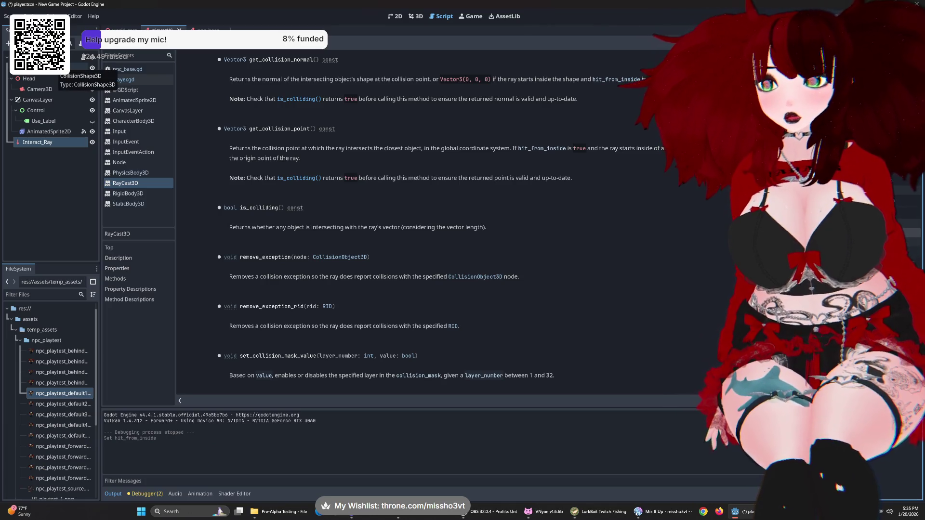
pyautogui.rightClick(57, 69)
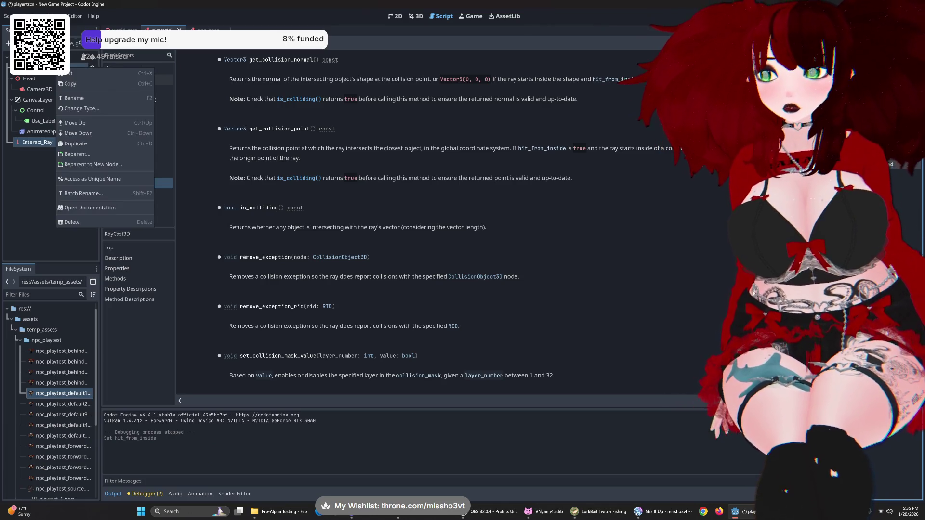
pyautogui.click(94, 207)
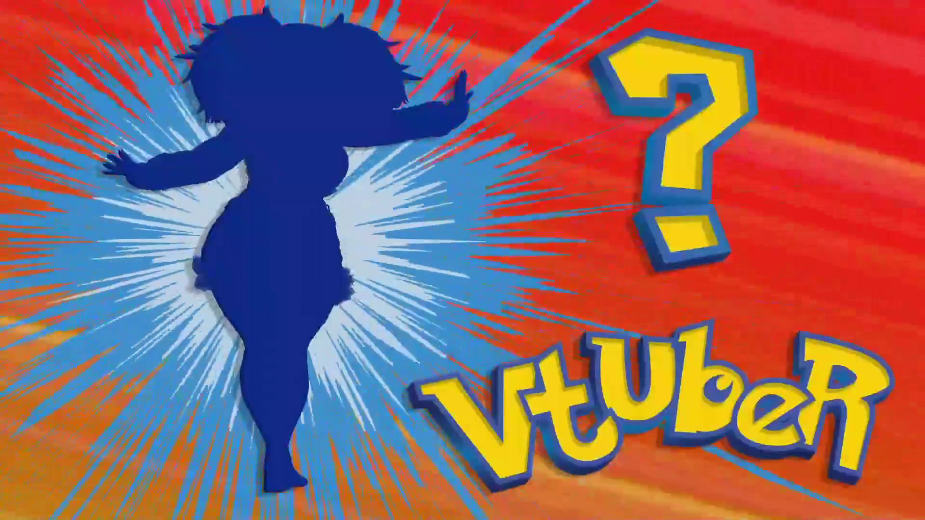
# - Complete the true/false interact_switch calls and make line 48 use the == comparison
pyautogui.write('true')
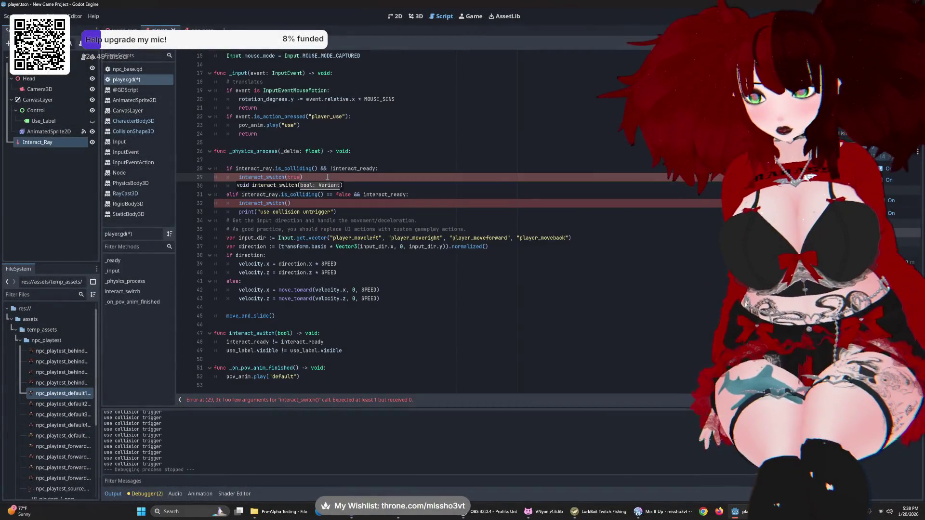
pyautogui.click(330, 202)
pyautogui.write('fa')
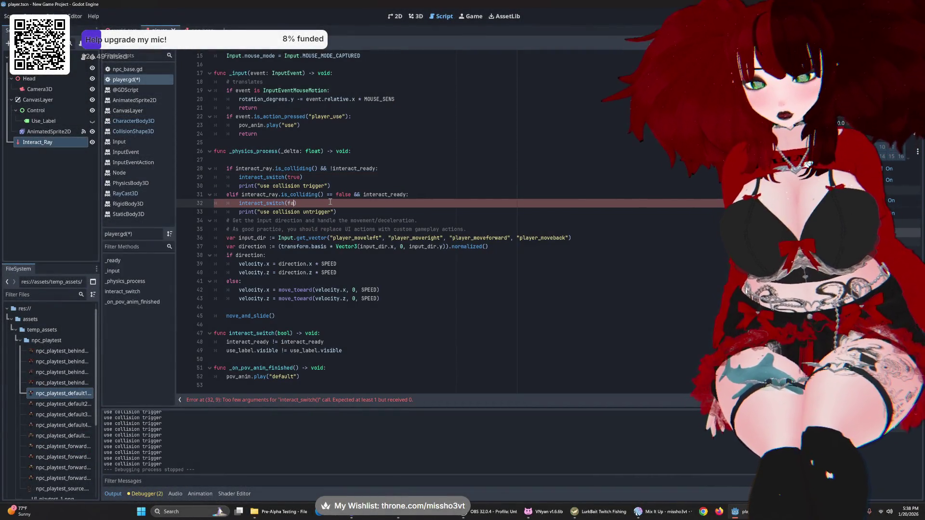
pyautogui.write('lse')
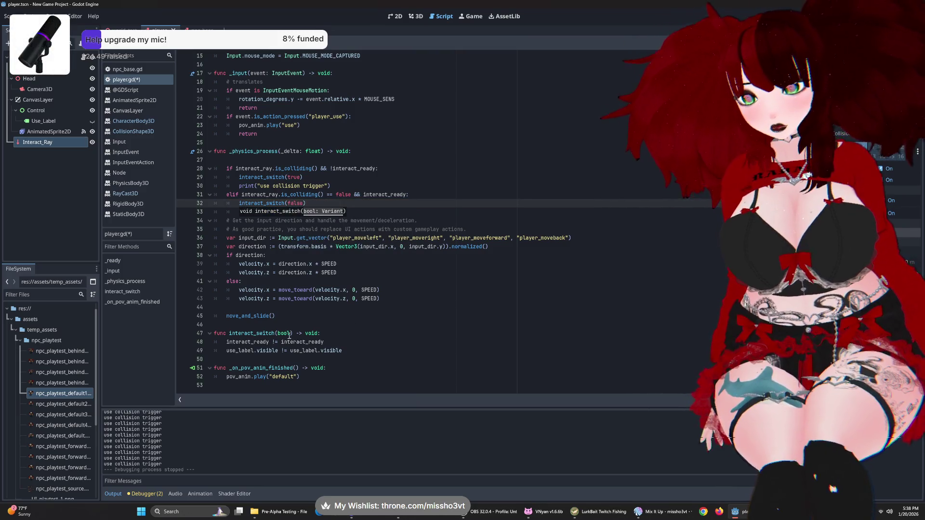
pyautogui.moveTo(326, 343)
pyautogui.mouseDown()
pyautogui.moveTo(255, 342)
pyautogui.moveTo(274, 342)
pyautogui.mouseUp()
pyautogui.write('==')
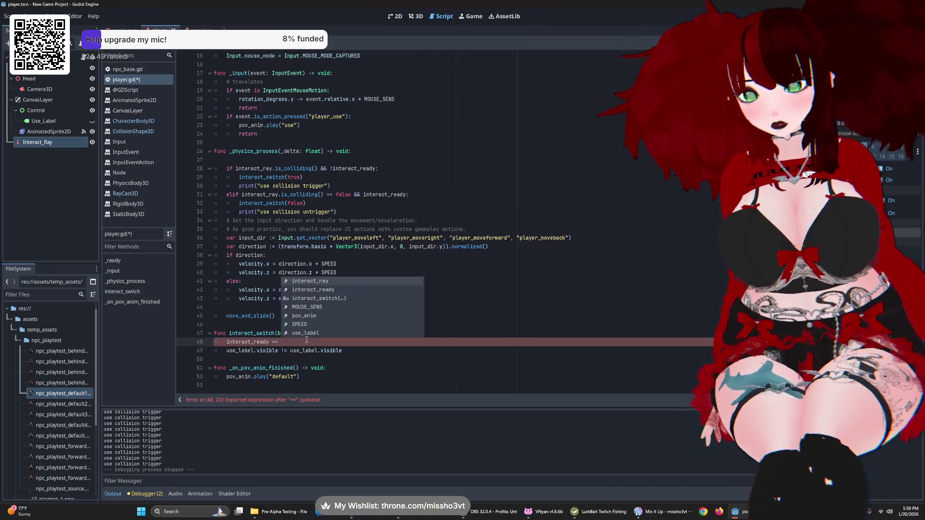
pyautogui.click(351, 247)
# - Give interact_switch a state: bool parameter, make line 49 read use_label.visible == state, and run
pyautogui.doubleClick(285, 333)
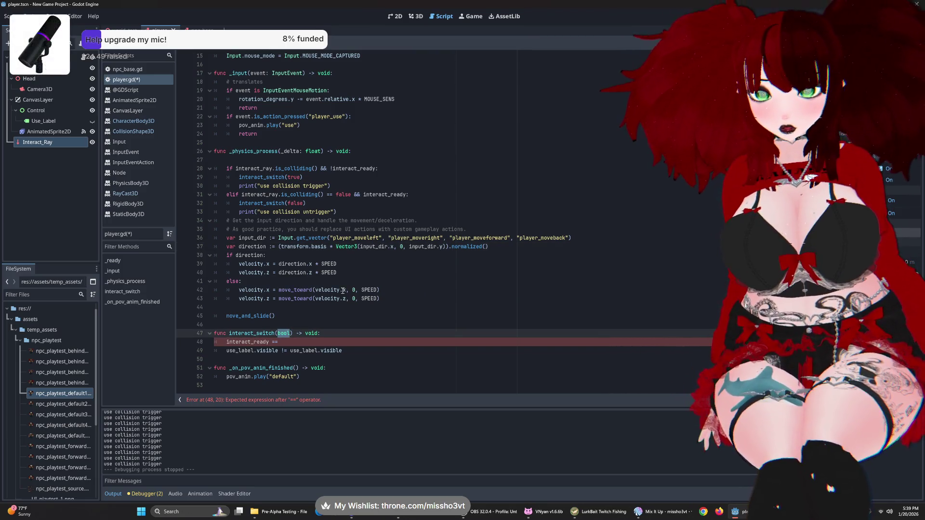
pyautogui.write('state')
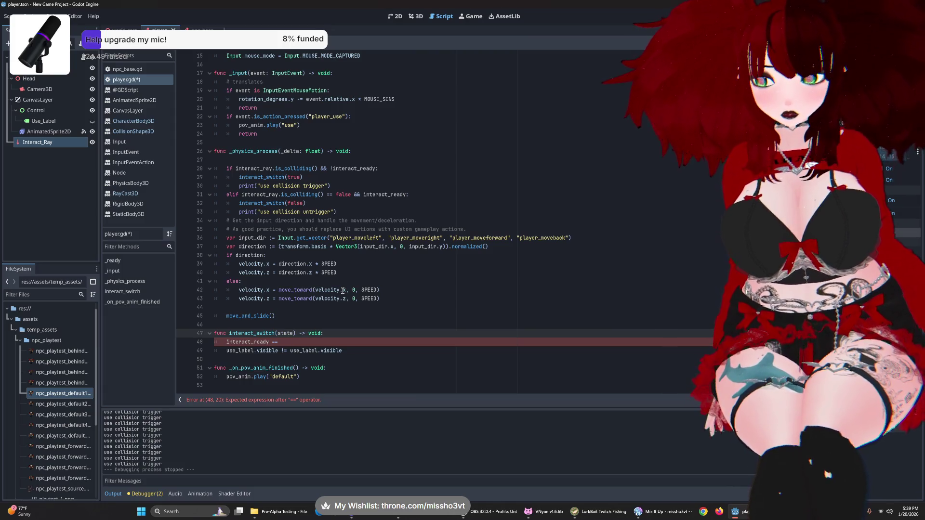
pyautogui.write(': bool')
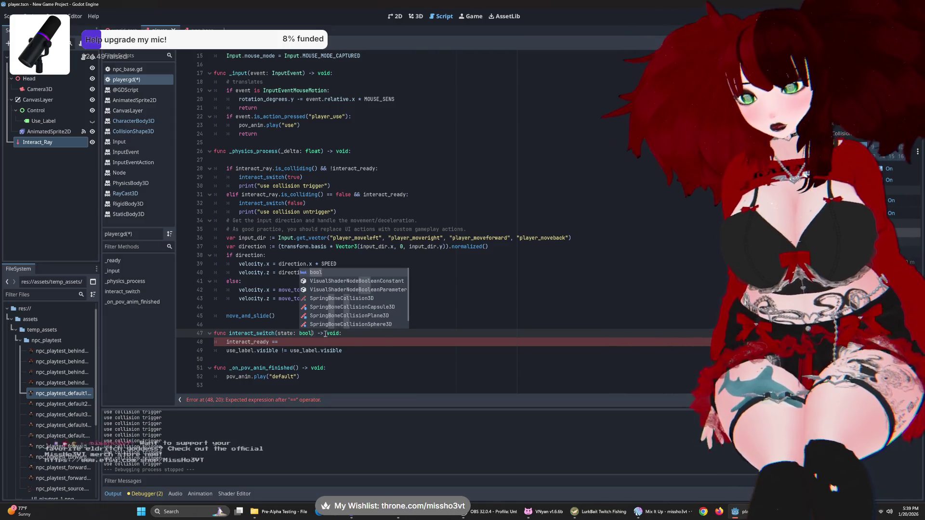
pyautogui.click(302, 342)
pyautogui.write('state')
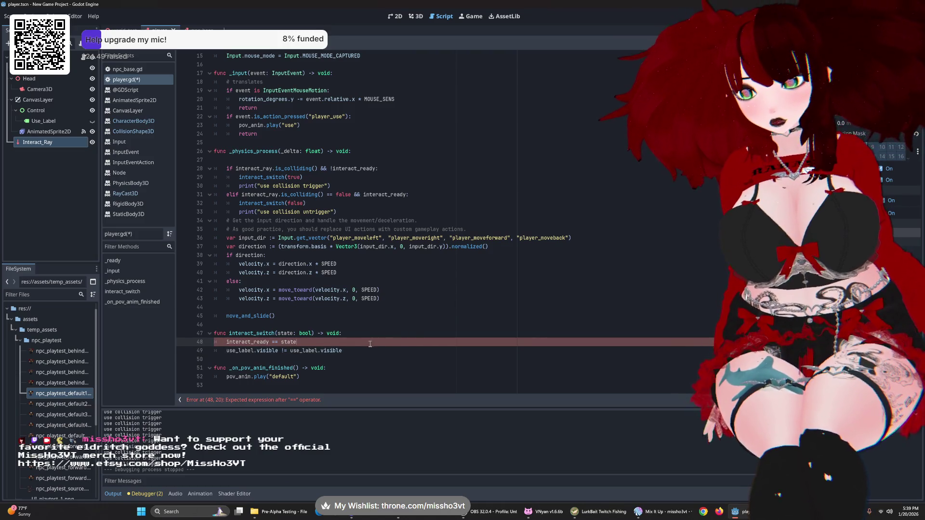
pyautogui.moveTo(342, 350); pyautogui.dragTo(290, 351)
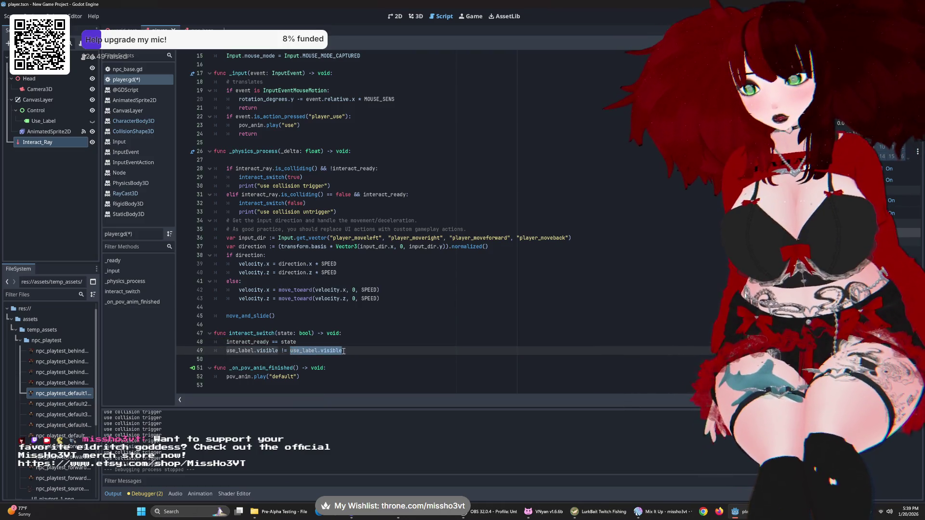
pyautogui.write('state')
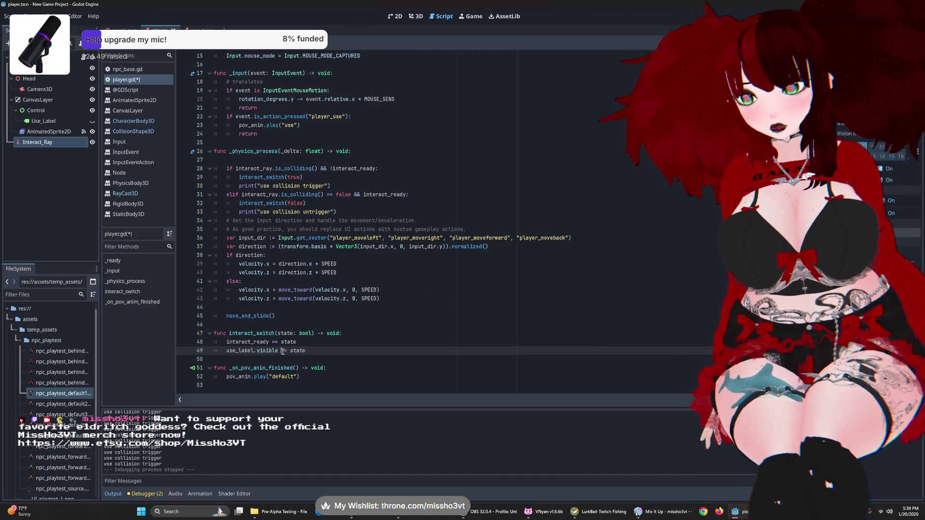
pyautogui.write('==')
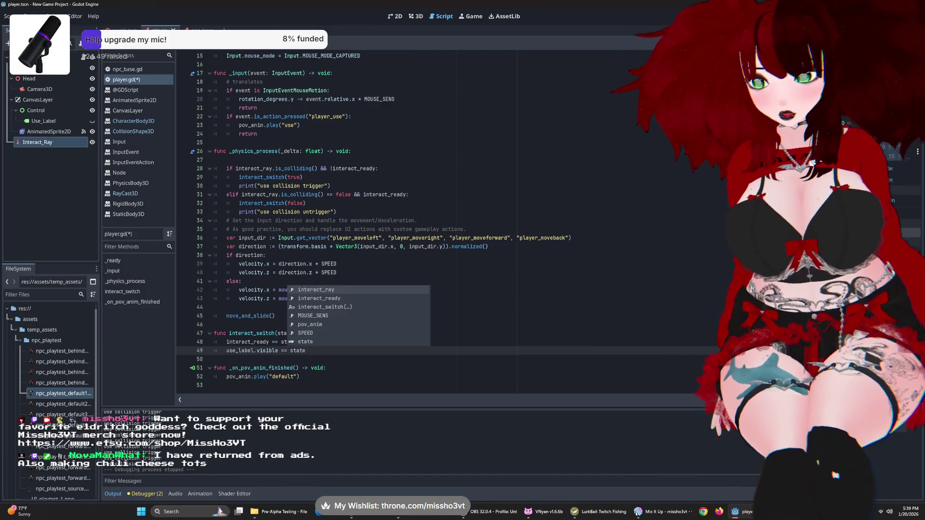
pyautogui.press('F5')
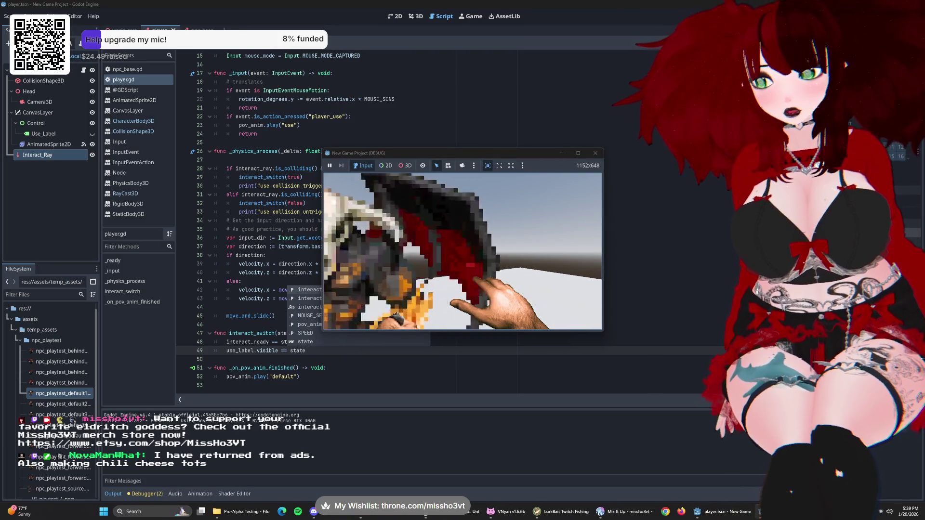
# - Walk the player up to the demon NPC to trigger the use collision message, then stop the game
pyautogui.press('w')
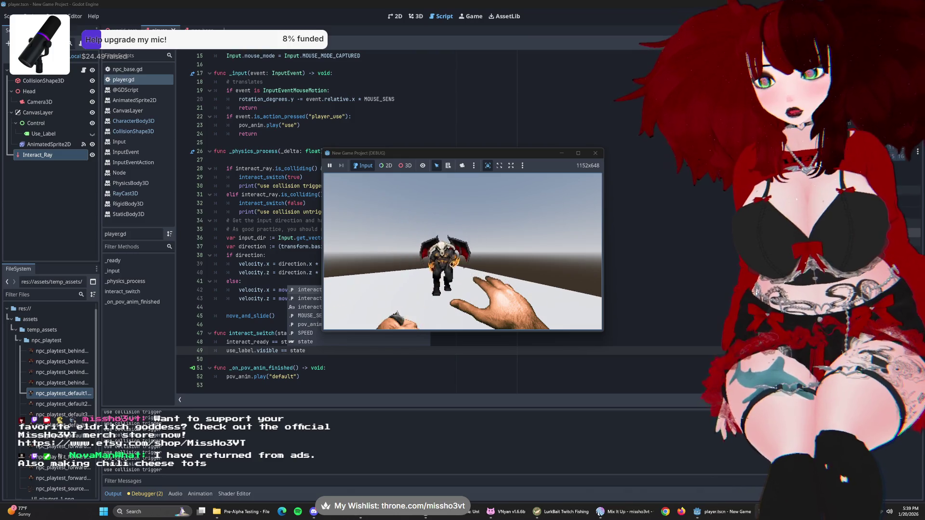
pyautogui.press('F8')
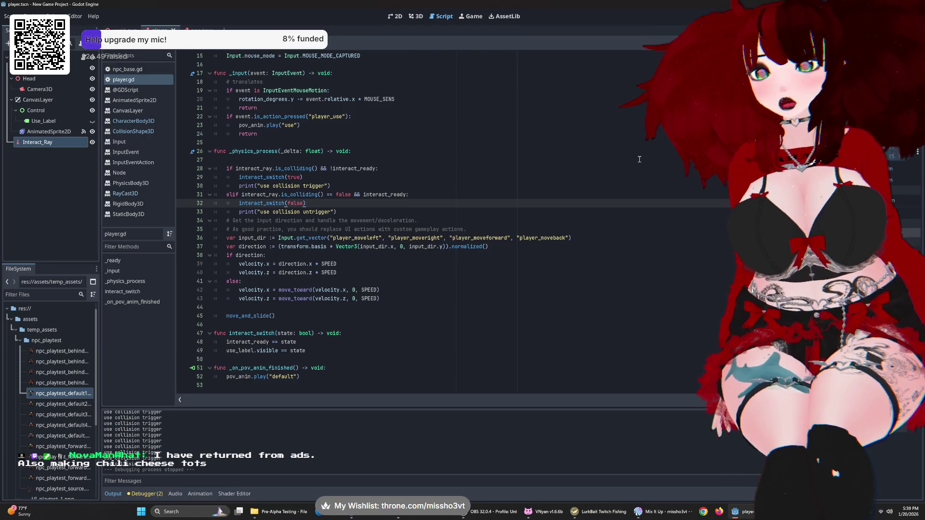
pyautogui.click(312, 168)
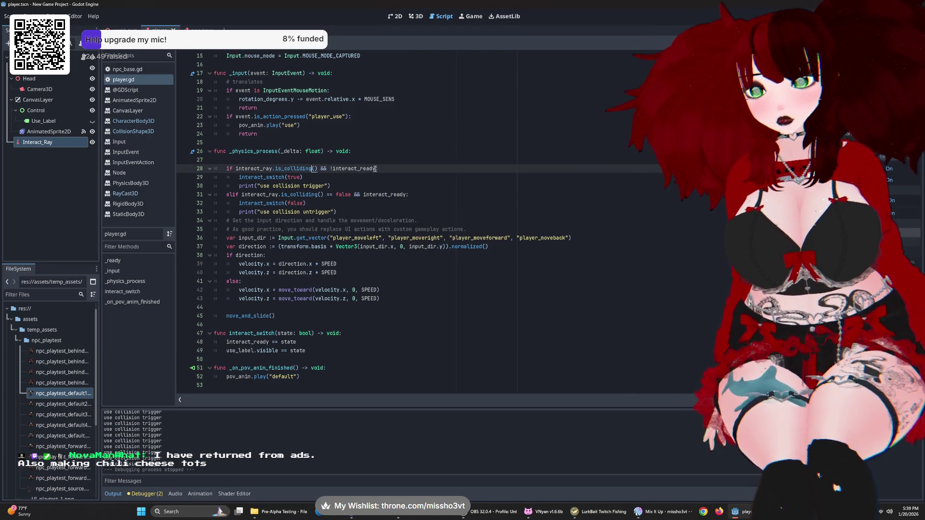
# - Make lines 28 and 31 check interact_ready == false and == true, then rerun and stop the game
pyautogui.scroll(5, 385, 173)
pyautogui.scroll(-5, 409, 182)
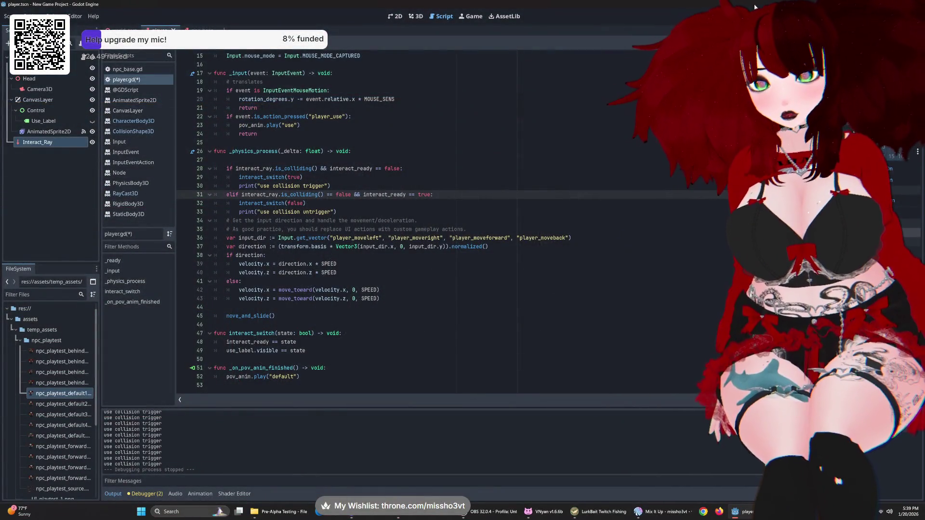
pyautogui.press('F5')
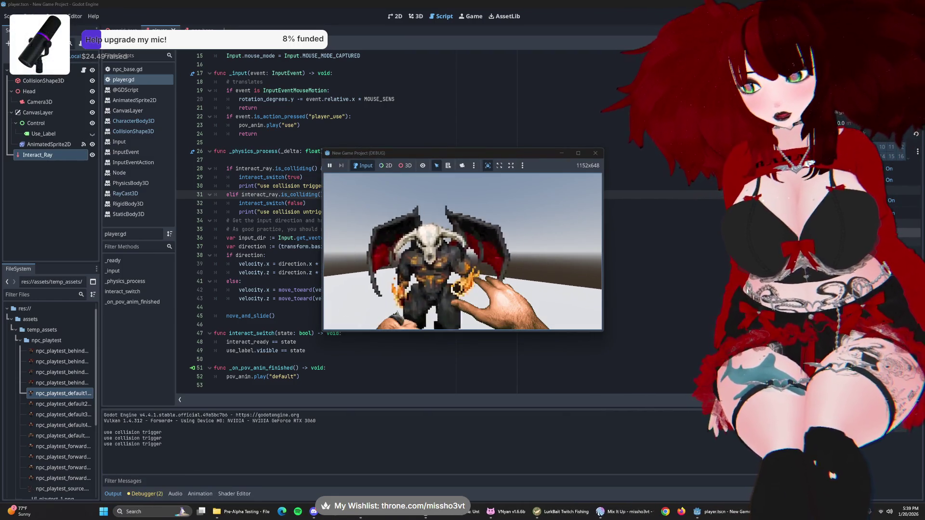
pyautogui.press('F8')
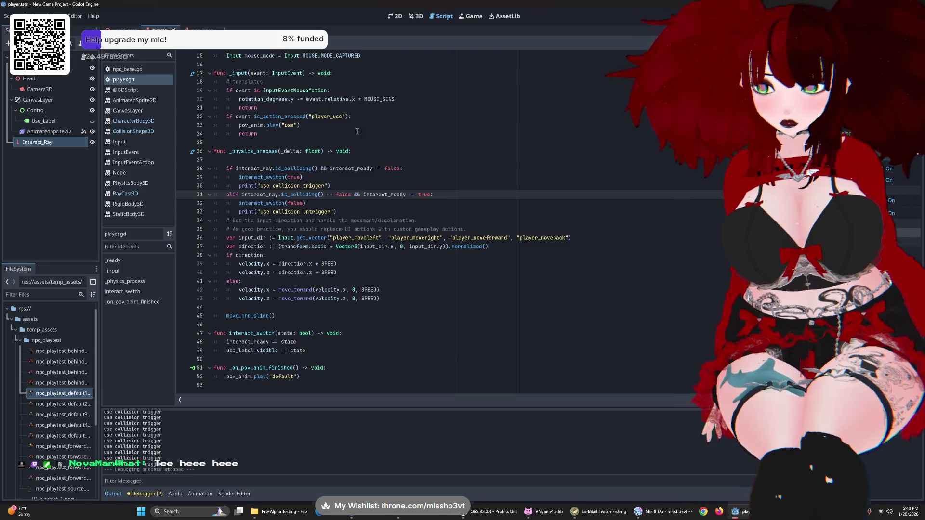
# - Remove the '= false' default from the interact_ready declaration on line 7
pyautogui.click(404, 168)
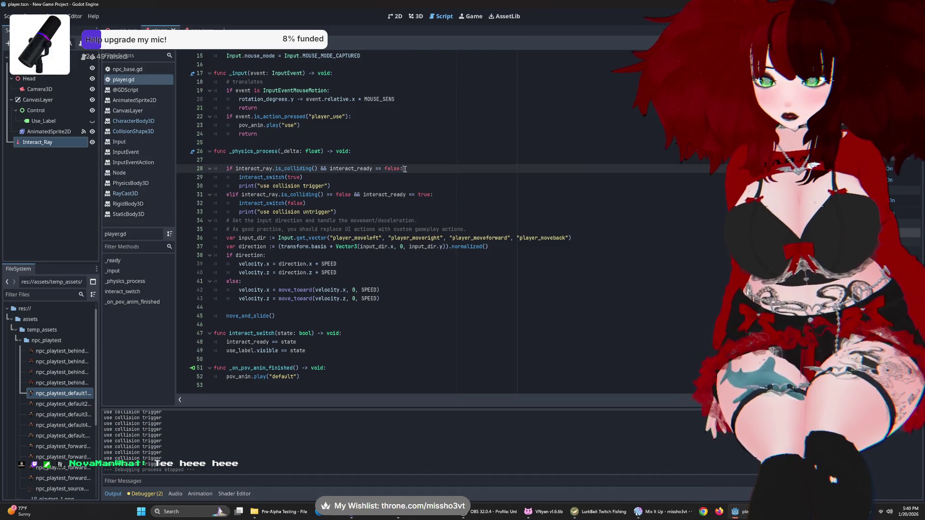
pyautogui.click(374, 187)
pyautogui.scroll(5, 345, 232)
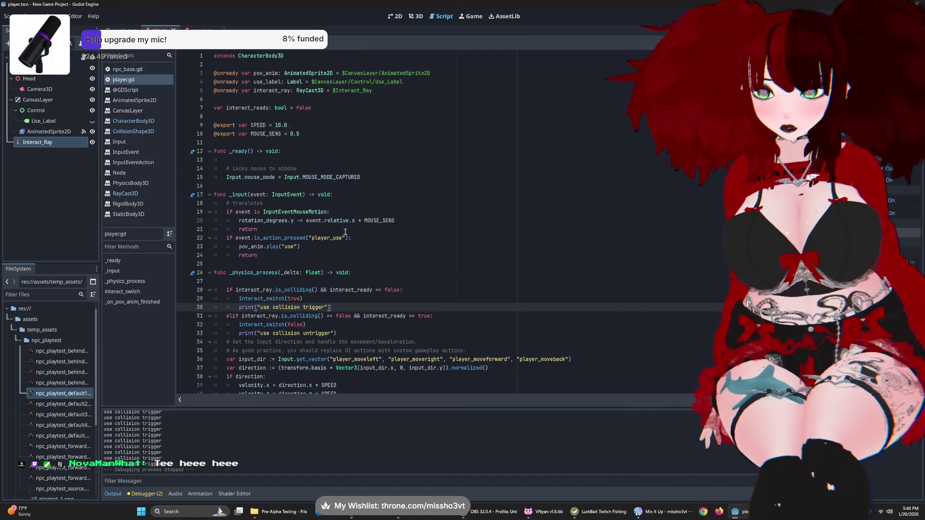
pyautogui.click(322, 108)
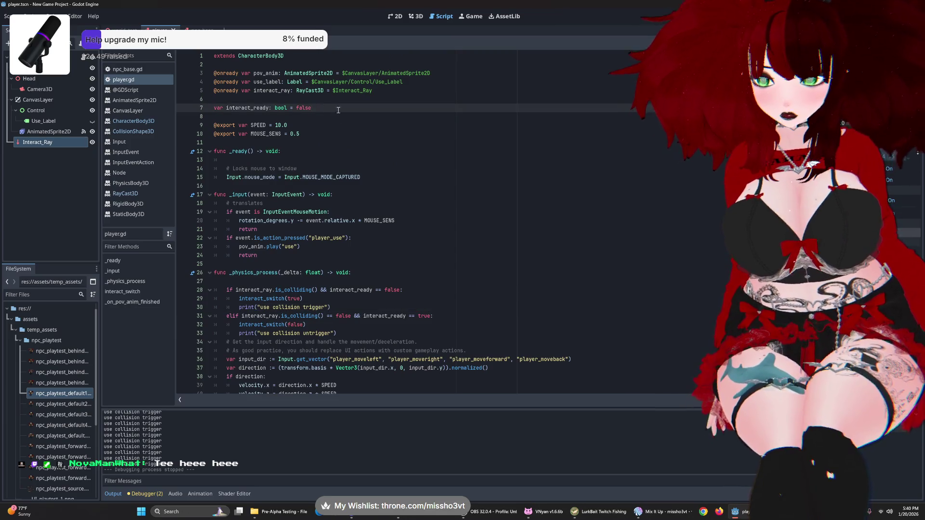
pyautogui.moveTo(312, 108); pyautogui.dragTo(291, 110)
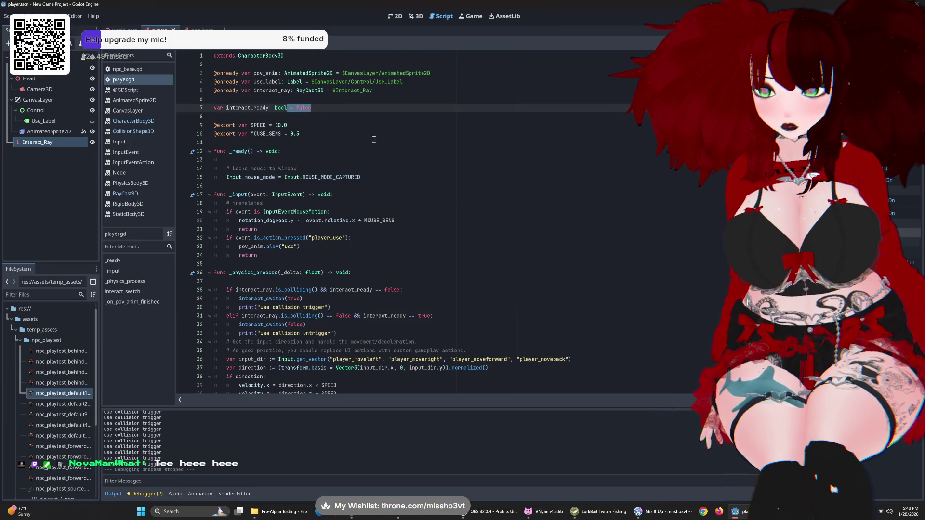
pyautogui.press('Right')
pyautogui.scroll(-3, 376, 163)
pyautogui.scroll(3, 378, 159)
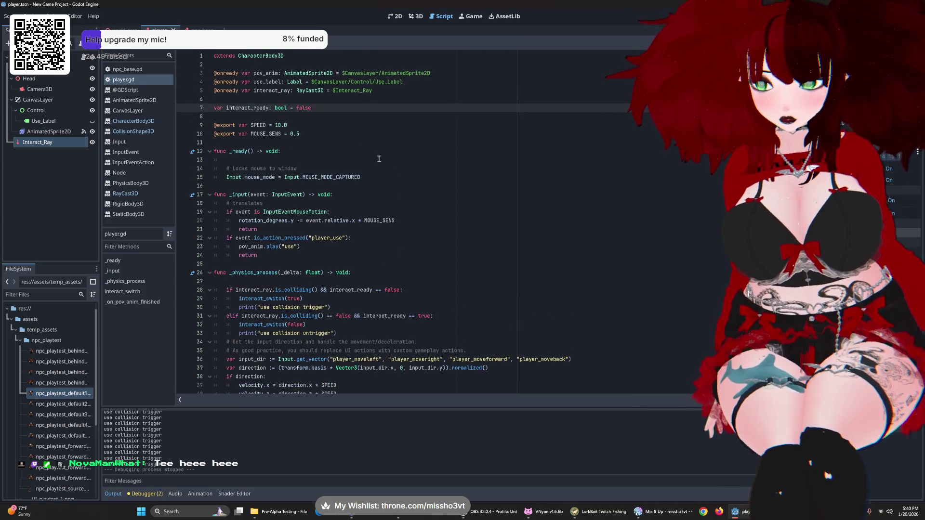
pyautogui.moveTo(325, 111); pyautogui.dragTo(289, 109)
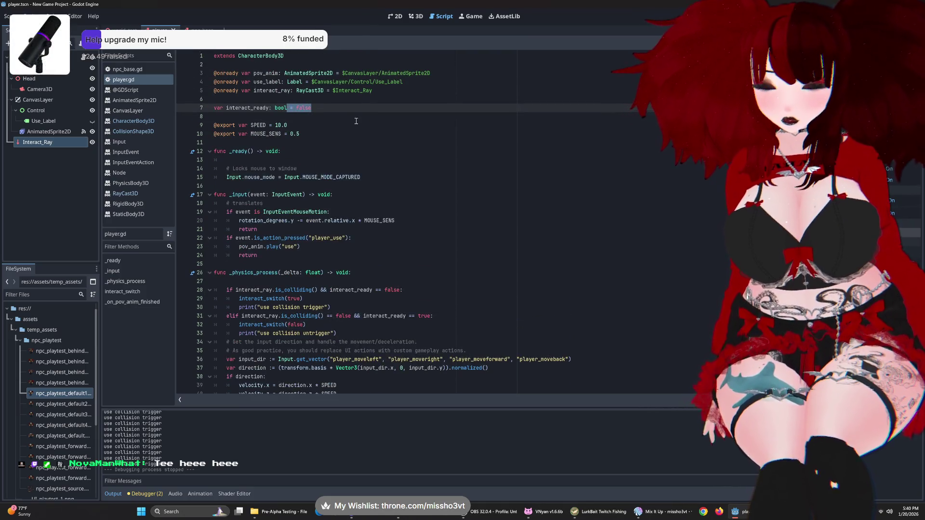
pyautogui.press('BackSpace')
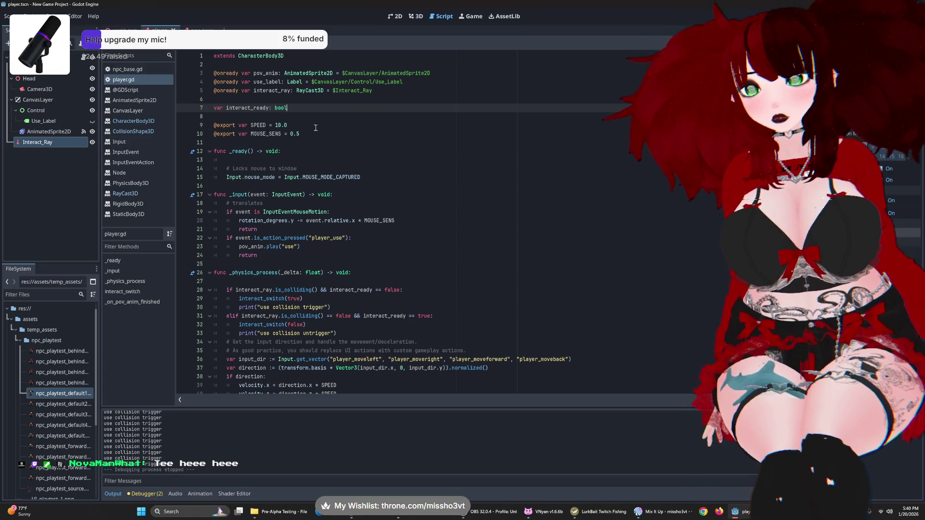
# - Try an interact_ready = false line in _ready, run the game once, then delete that line
pyautogui.click(299, 159)
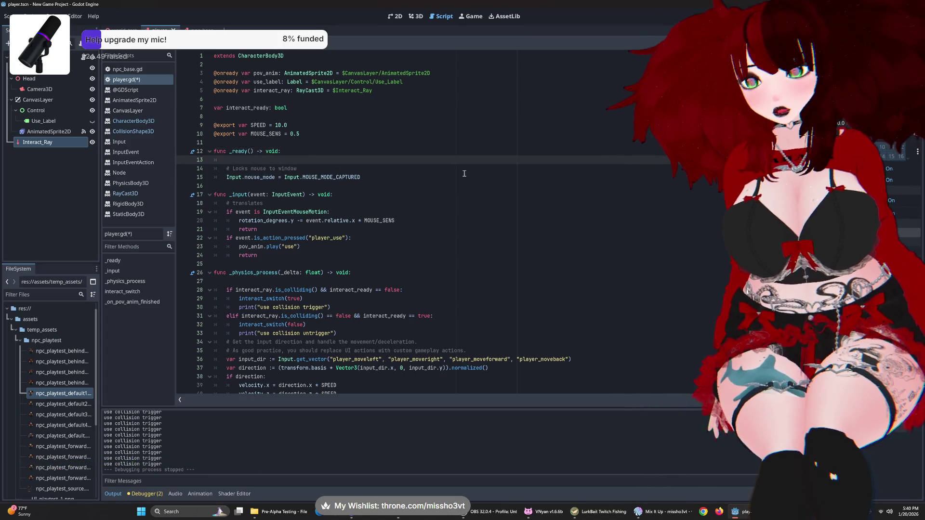
pyautogui.write('interactra')
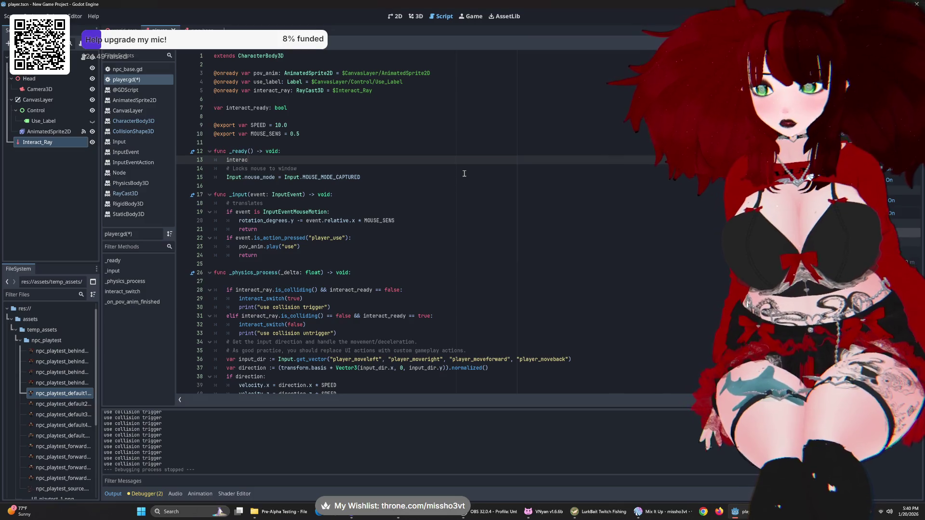
pyautogui.press('Return')
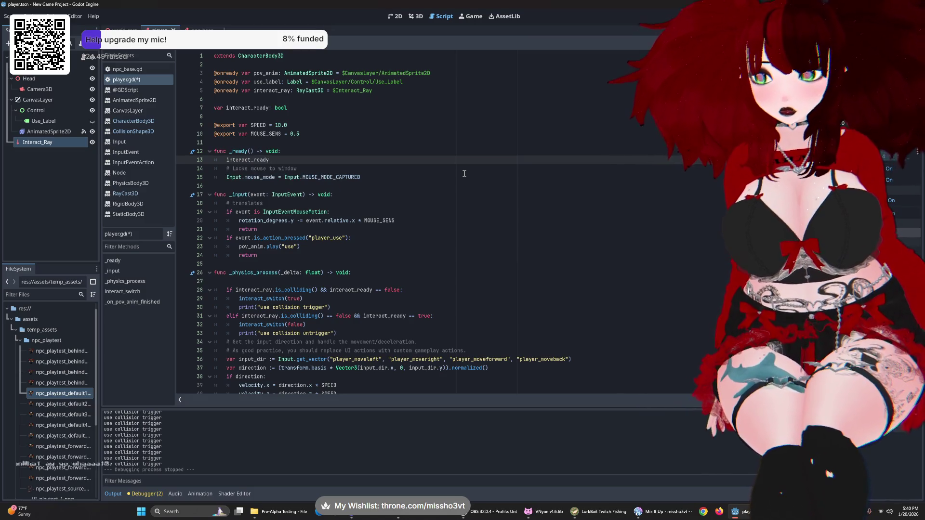
pyautogui.write(' = false')
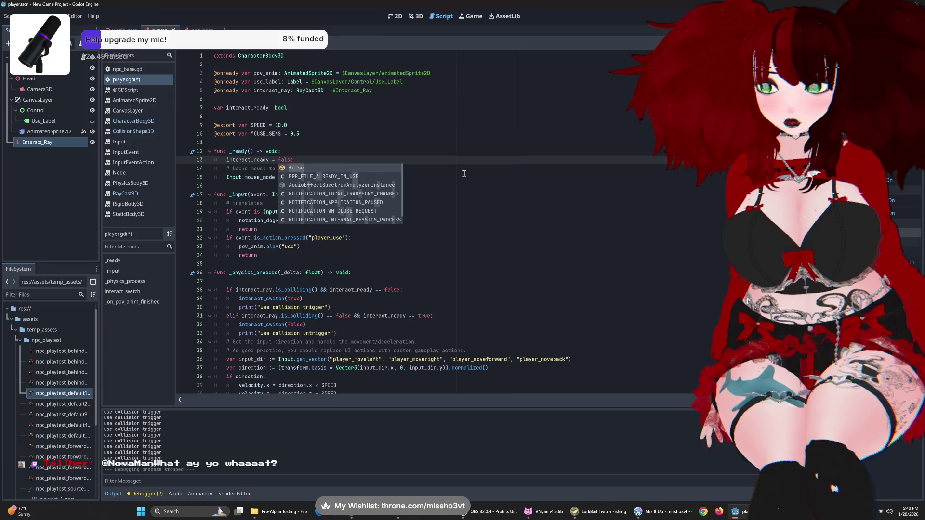
pyautogui.press('F5')
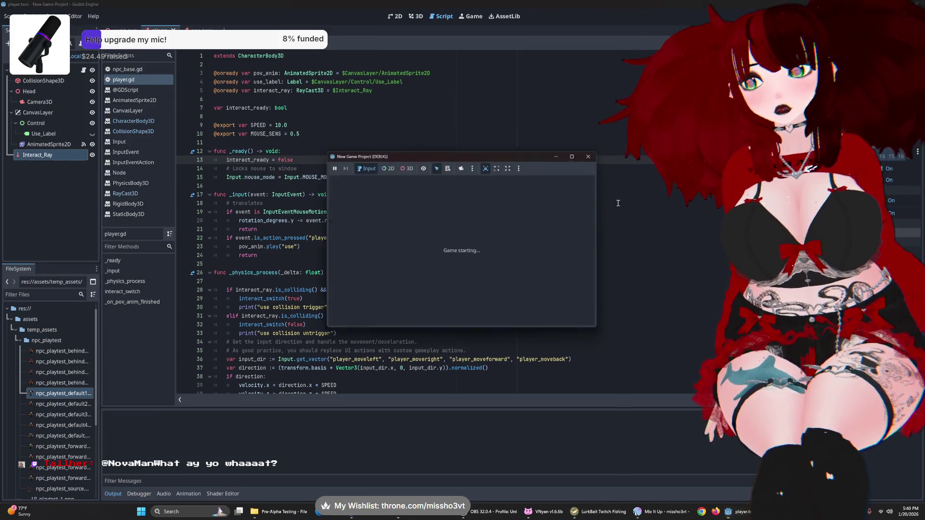
pyautogui.hotkey('alt', 'F4')
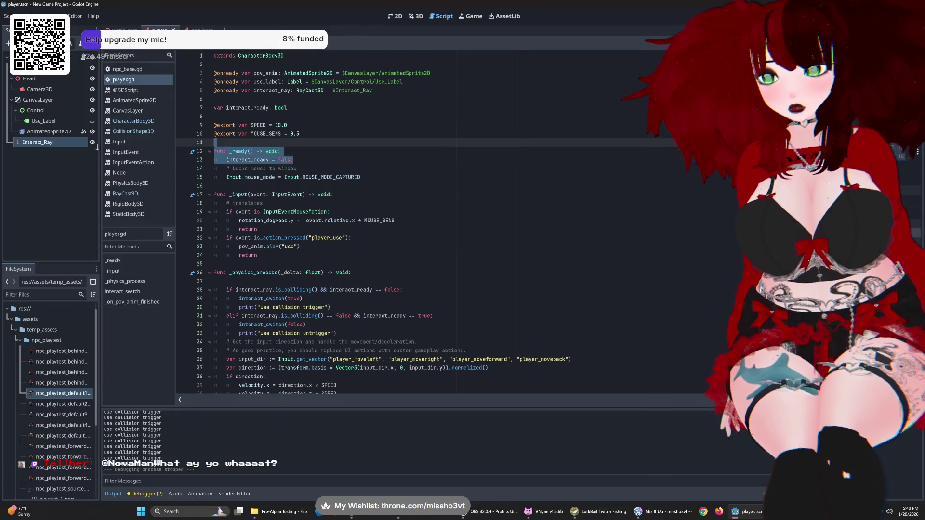
pyautogui.press('BackSpace')
pyautogui.press('BackSpace')
pyautogui.press('BackSpace')
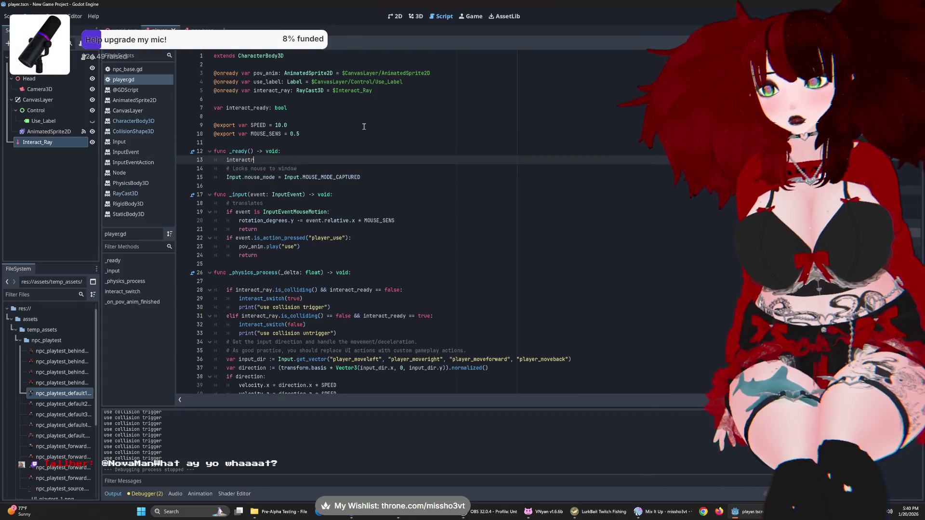
pyautogui.scroll(-5, 405, 221)
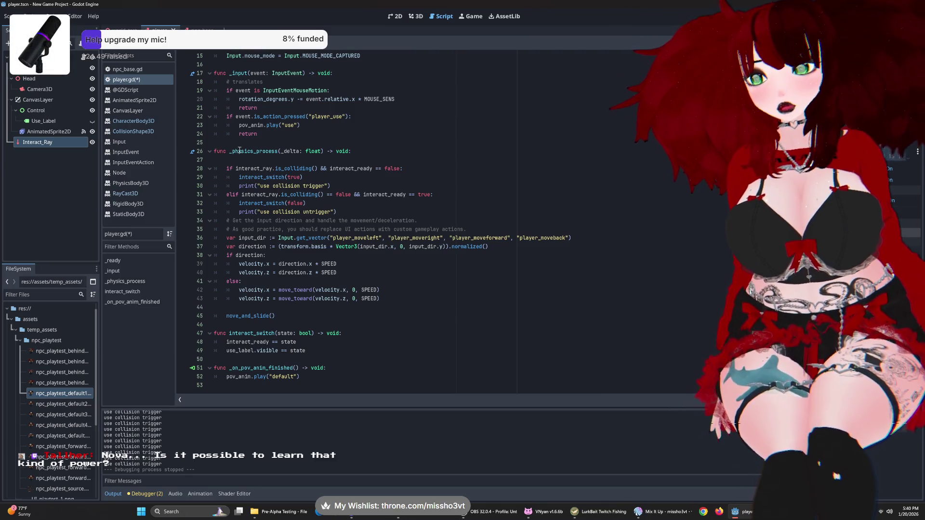
pyautogui.click(226, 169)
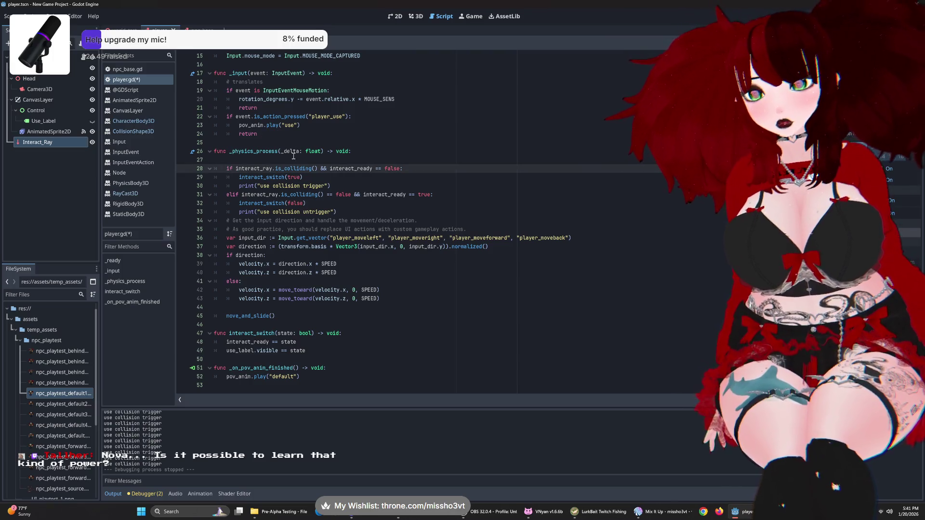
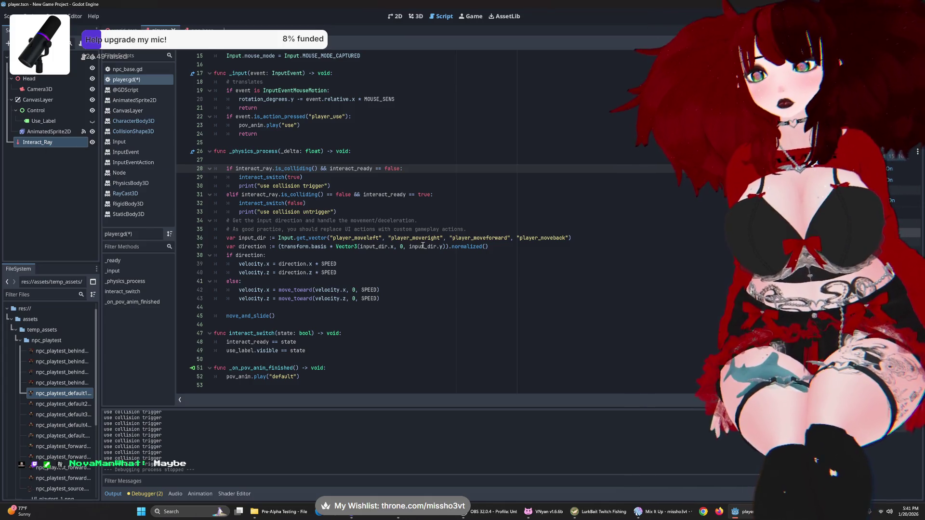
# - Look up the documentation for the visible property, then return to player.gd
pyautogui.scroll(5, 423, 246)
pyautogui.scroll(-5, 422, 246)
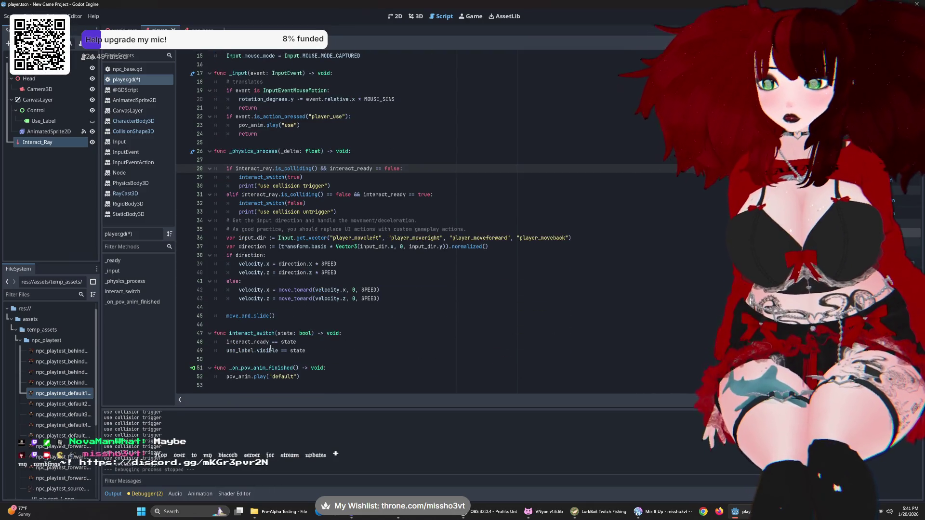
pyautogui.keyDown('ctrl'); pyautogui.click(271, 350); pyautogui.keyUp('ctrl')
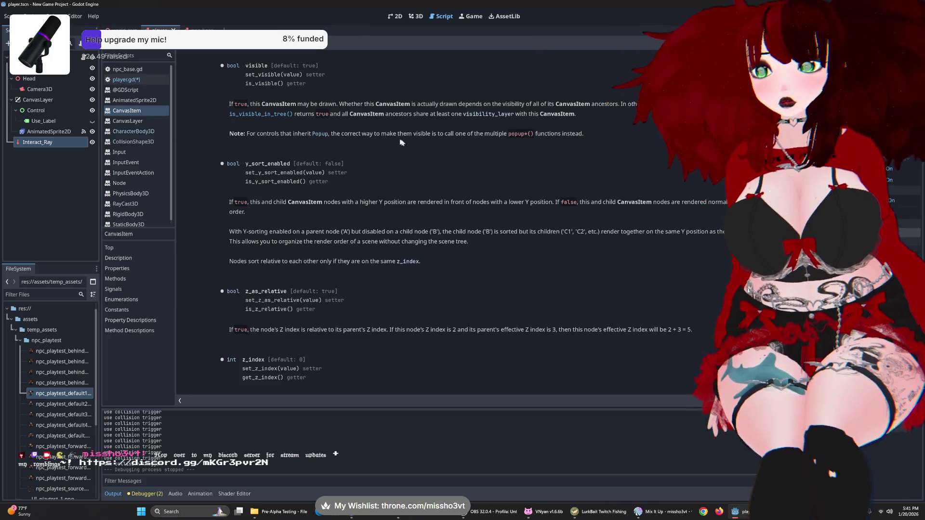
pyautogui.scroll(2, 403, 146)
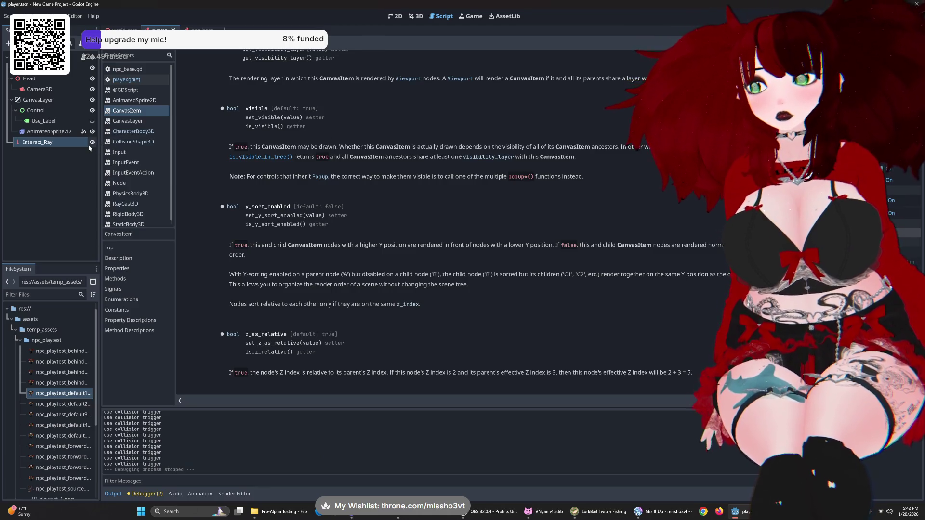
pyautogui.click(126, 79)
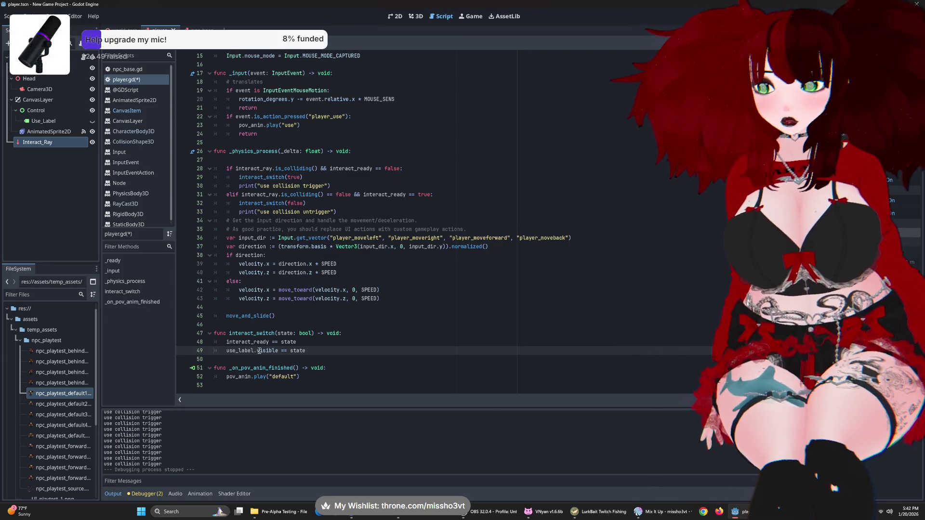
# - Change line 49 to use_label.set_visible(state), save player.gd, and run the game
pyautogui.doubleClick(277, 350)
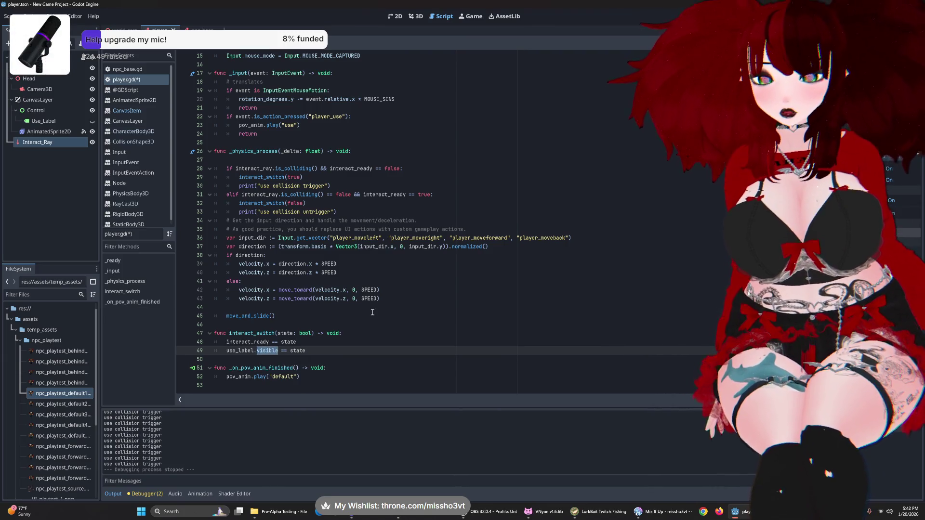
pyautogui.write('setvis')
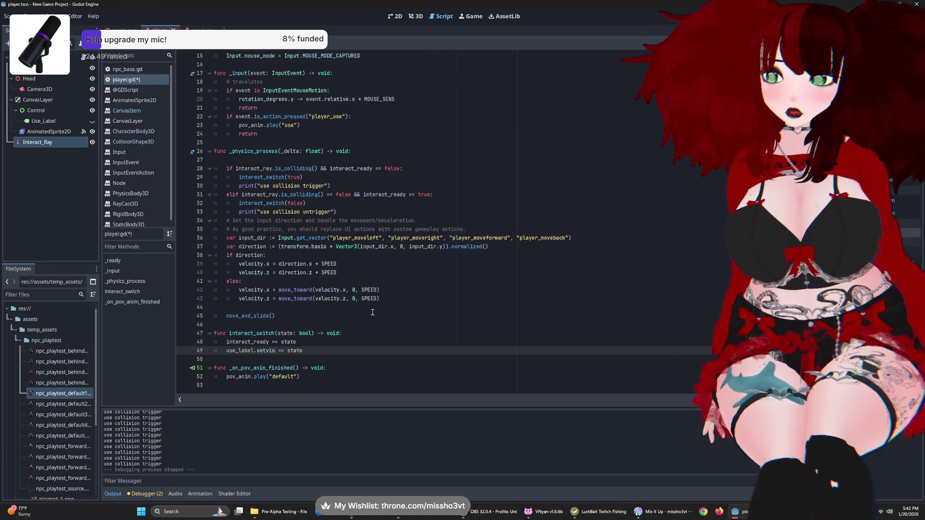
pyautogui.press('BackSpace')
pyautogui.press('BackSpace')
pyautogui.press('BackSpace')
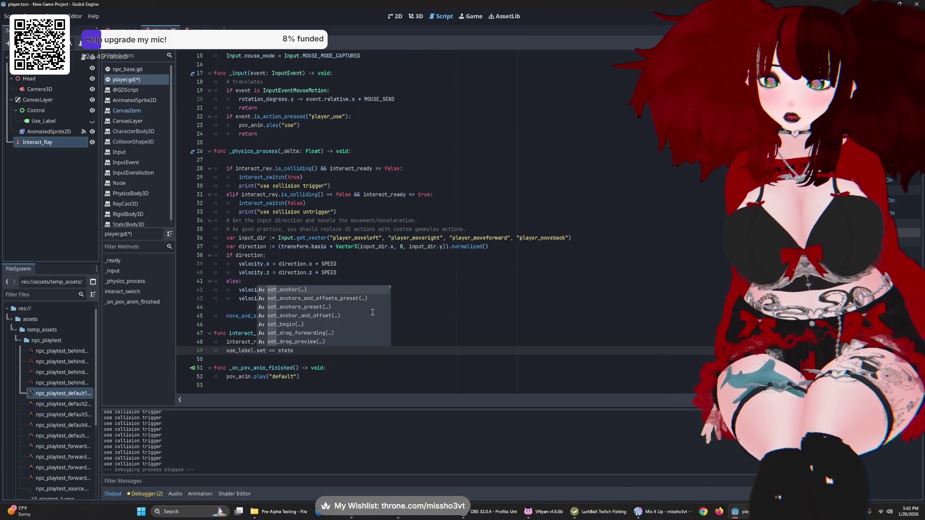
pyautogui.write('_visible')
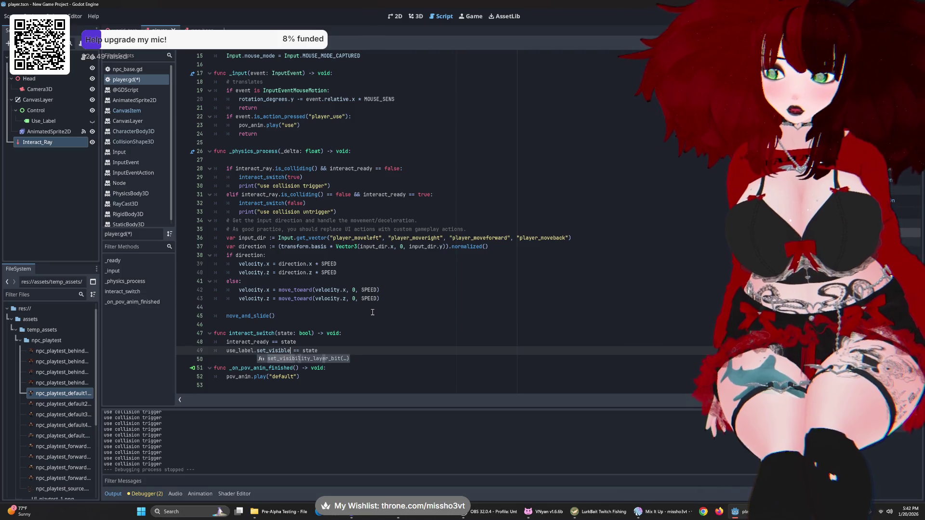
pyautogui.write('(state')
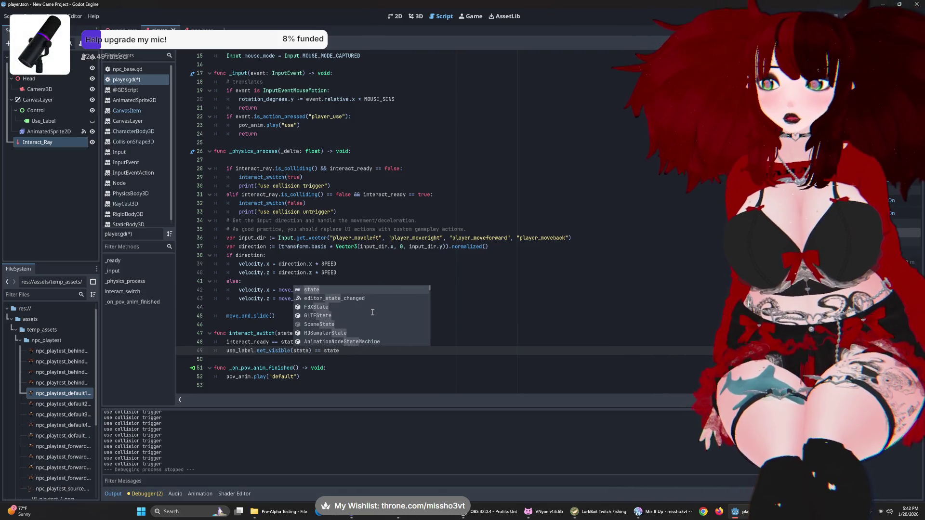
pyautogui.moveTo(340, 351); pyautogui.dragTo(309, 351)
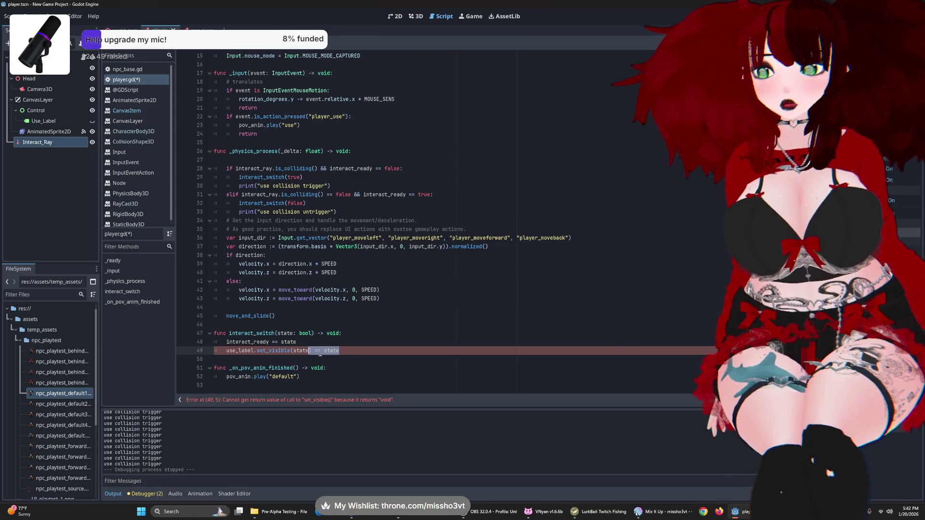
pyautogui.press('BackSpace')
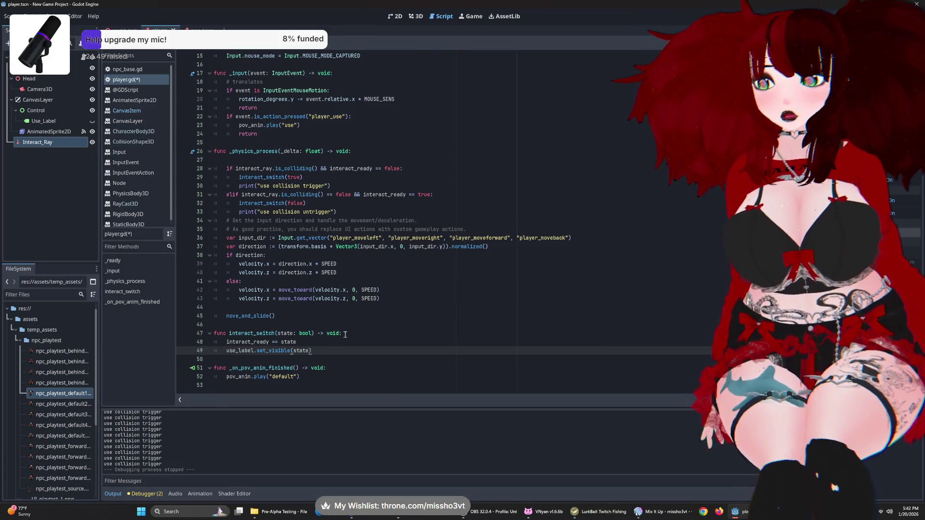
pyautogui.hotkey('ctrl', 's')
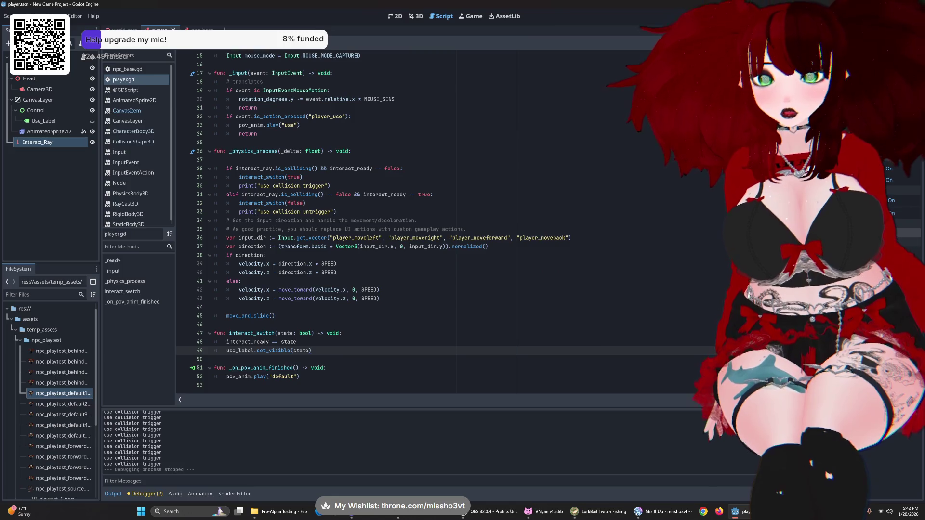
pyautogui.press('F5')
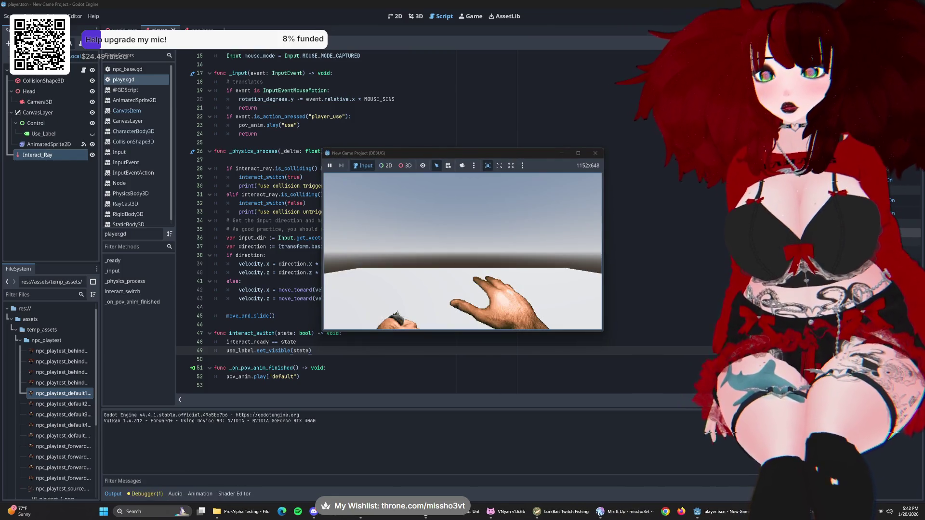
pyautogui.press('w')
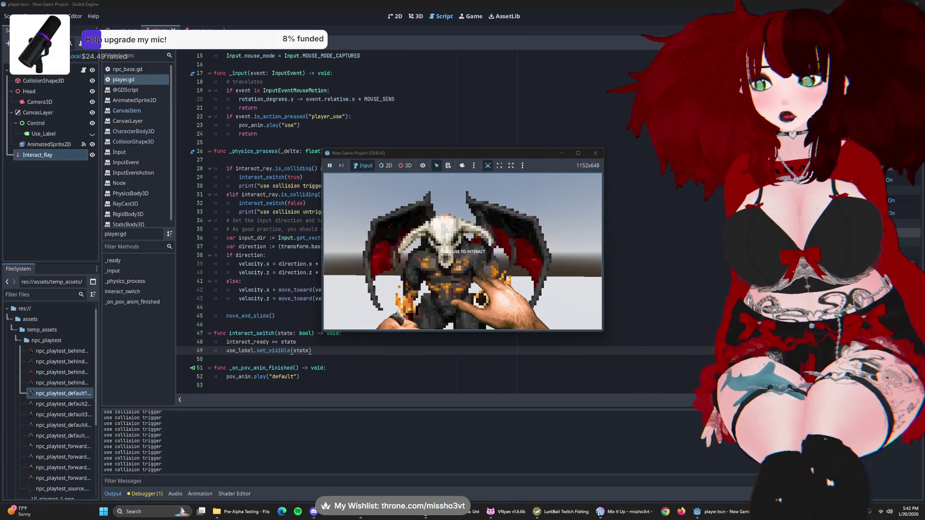
pyautogui.press('s')
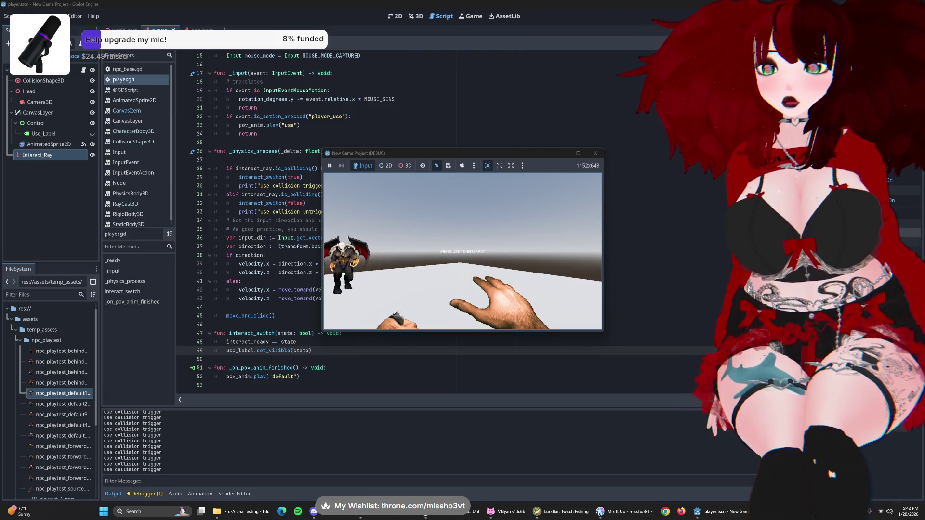
pyautogui.press('w')
pyautogui.press('s')
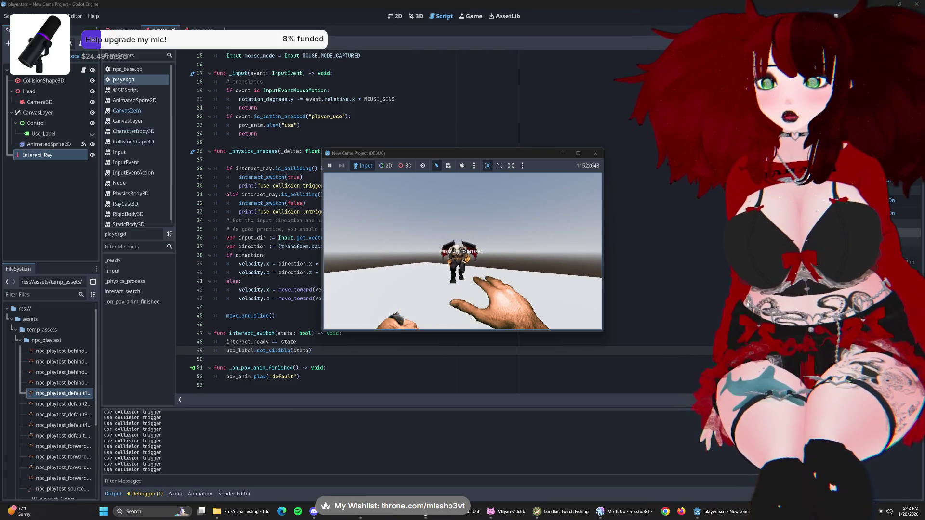
pyautogui.press('F8')
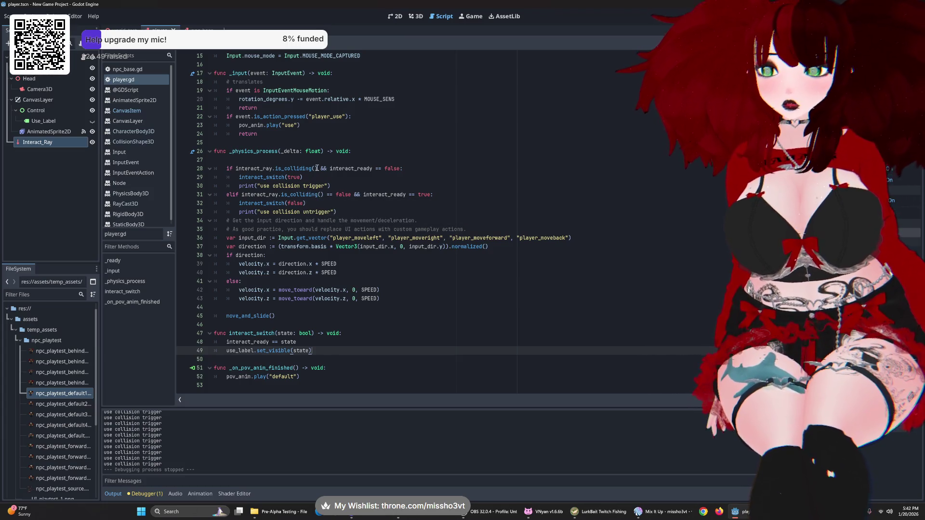
# - Add a new interact ray is_colliding() check on a fresh line 28
pyautogui.click(410, 169)
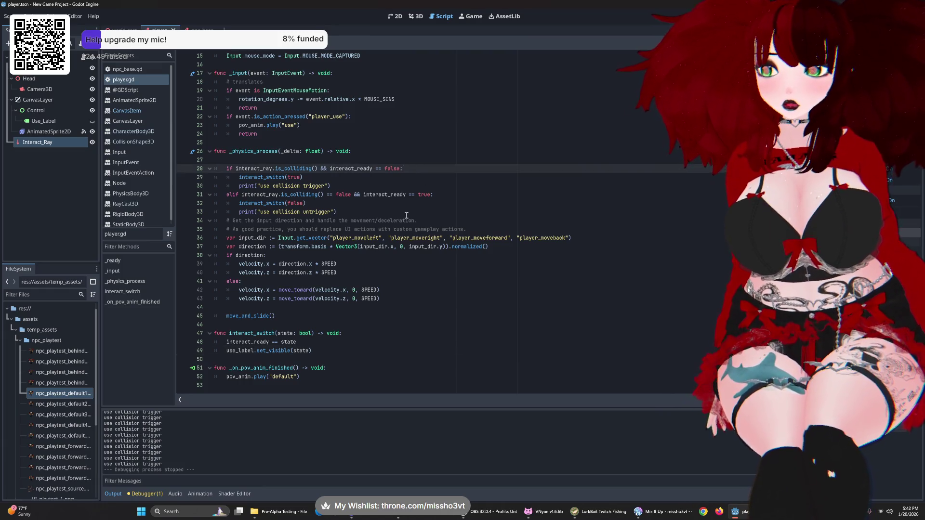
pyautogui.click(247, 162)
pyautogui.press('Return')
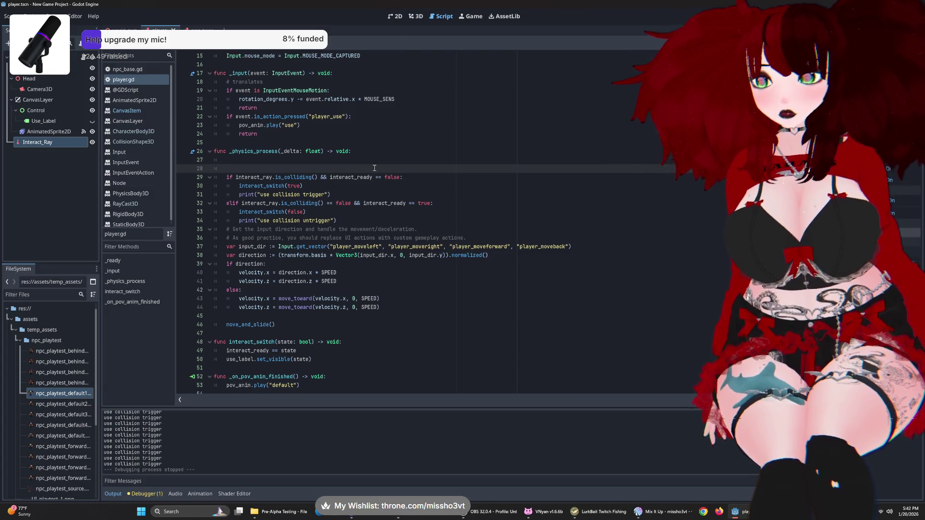
pyautogui.press('Up')
pyautogui.press('Down')
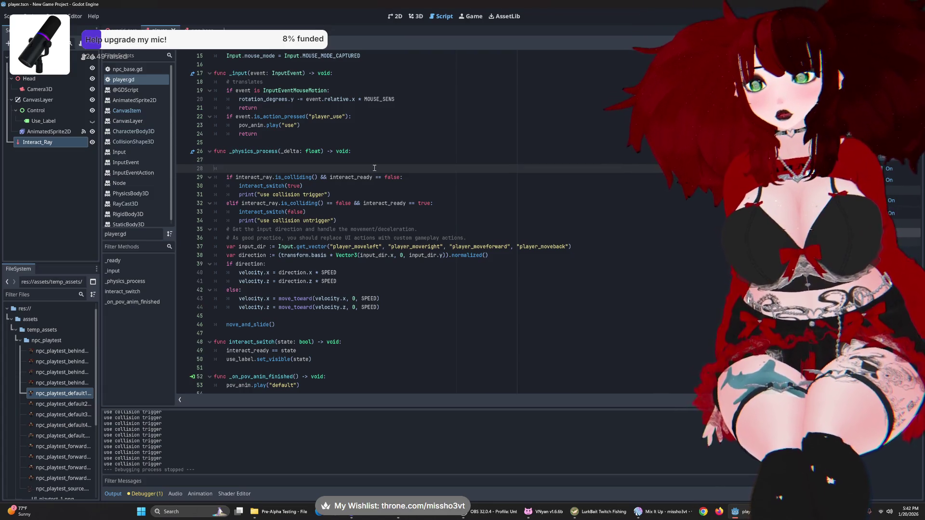
pyautogui.write('if')
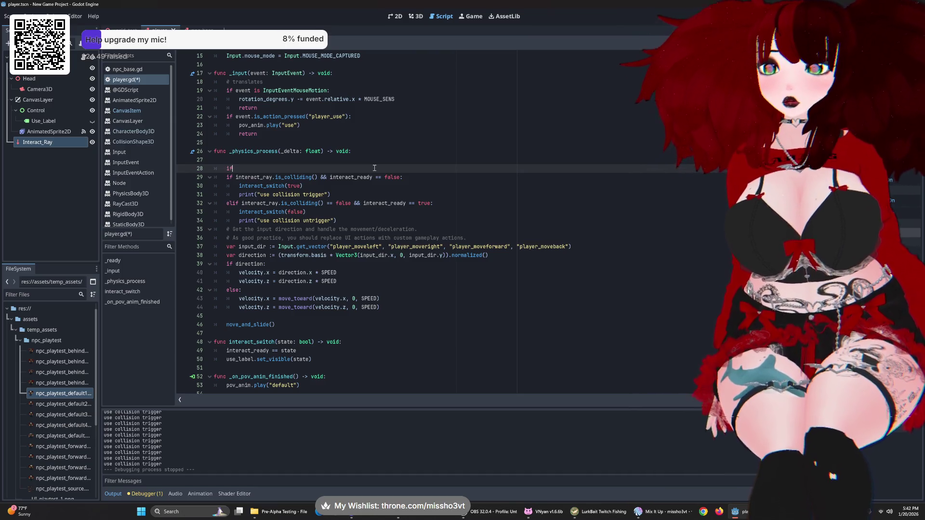
pyautogui.write(' interact')
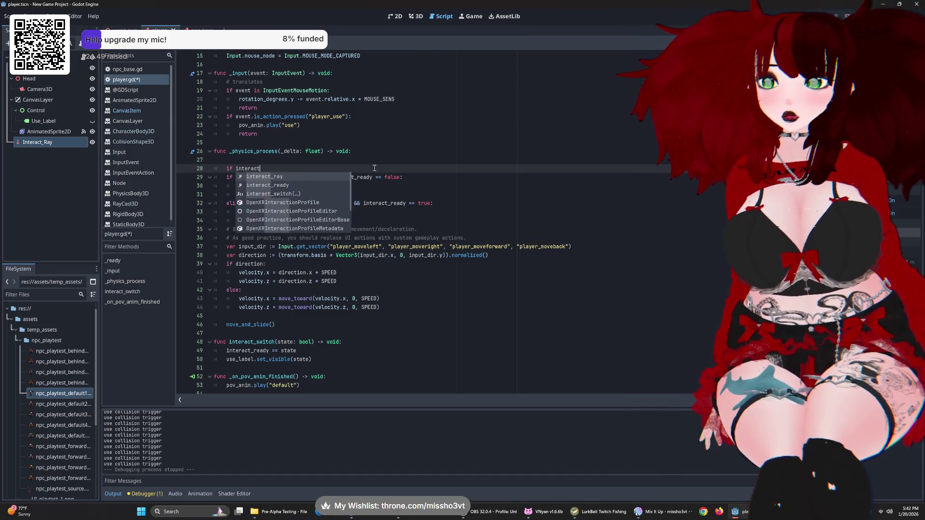
pyautogui.write('._ray')
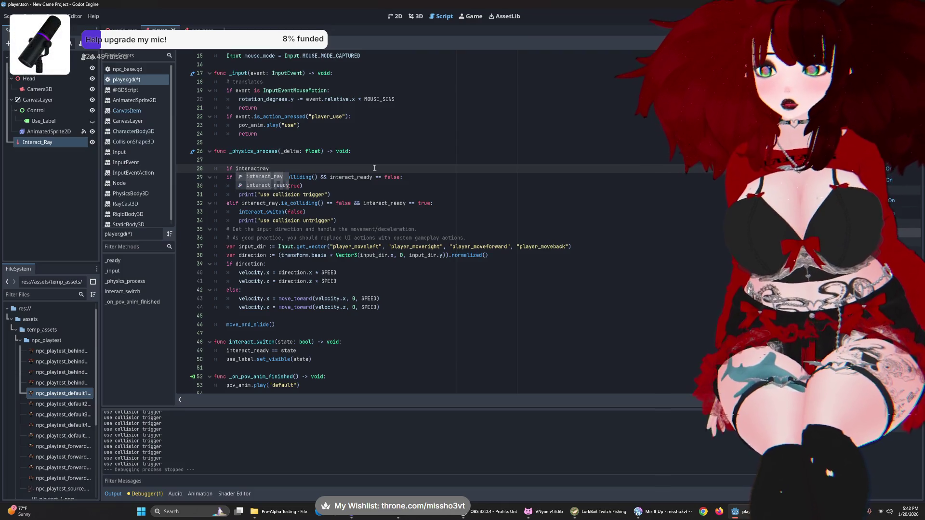
pyautogui.write('_col')
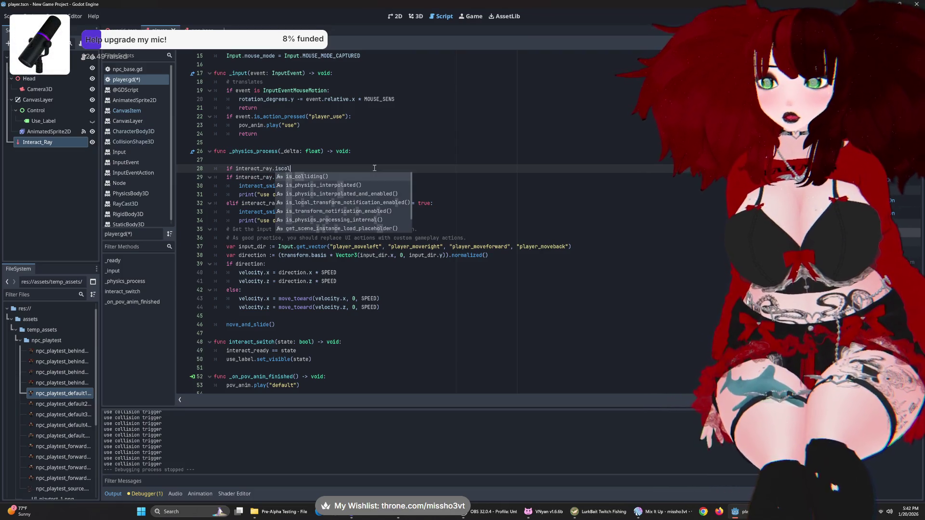
pyautogui.press('Return')
pyautogui.write(':')
pyautogui.press('Return')
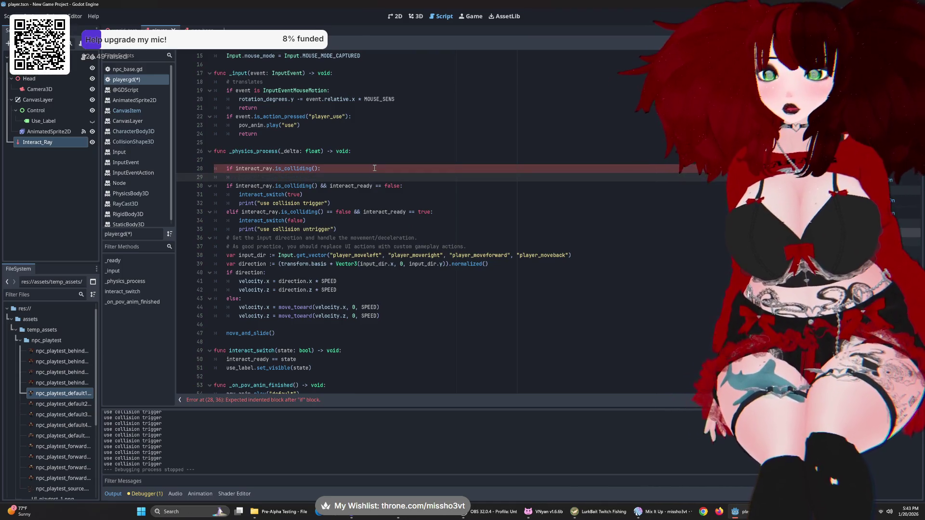
# - Nest 'if interact_ready == false:' under it, calling interact_switch(true)
pyautogui.write('if')
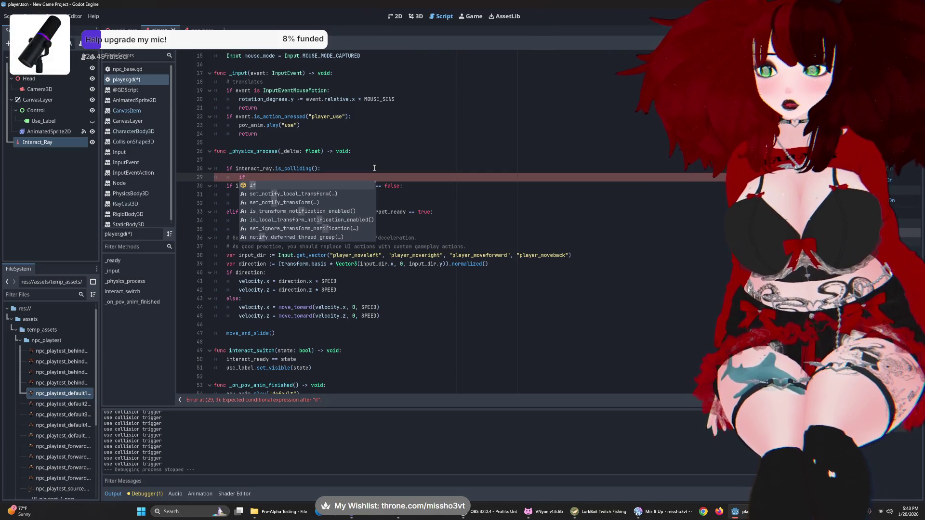
pyautogui.write(' inter')
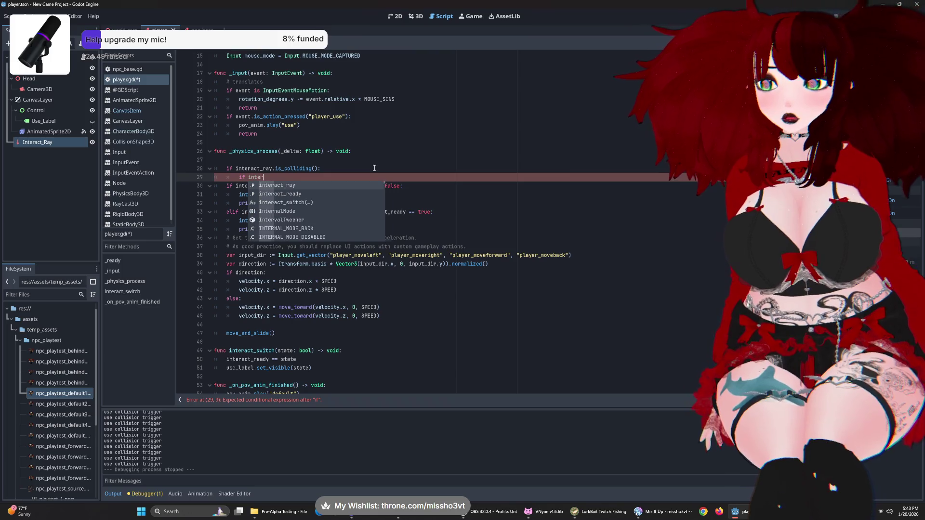
pyautogui.write('act_ready ')
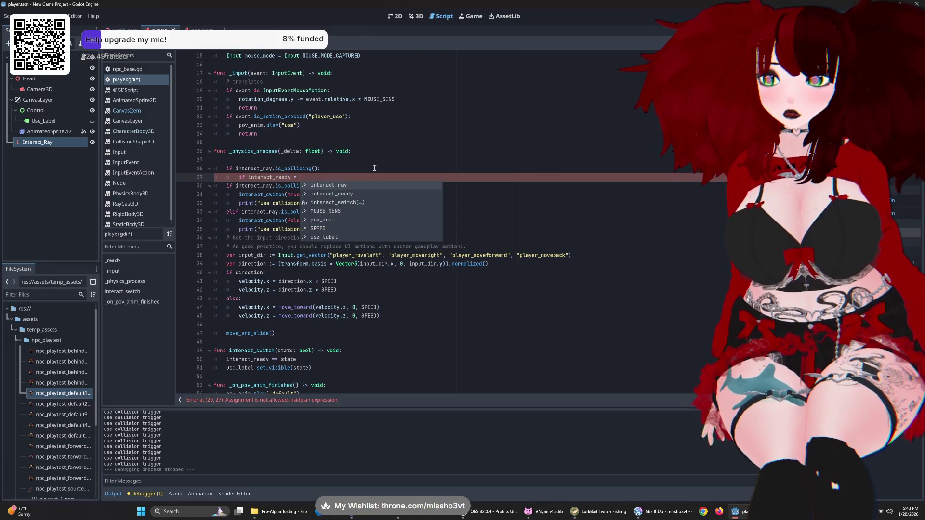
pyautogui.write('== fa')
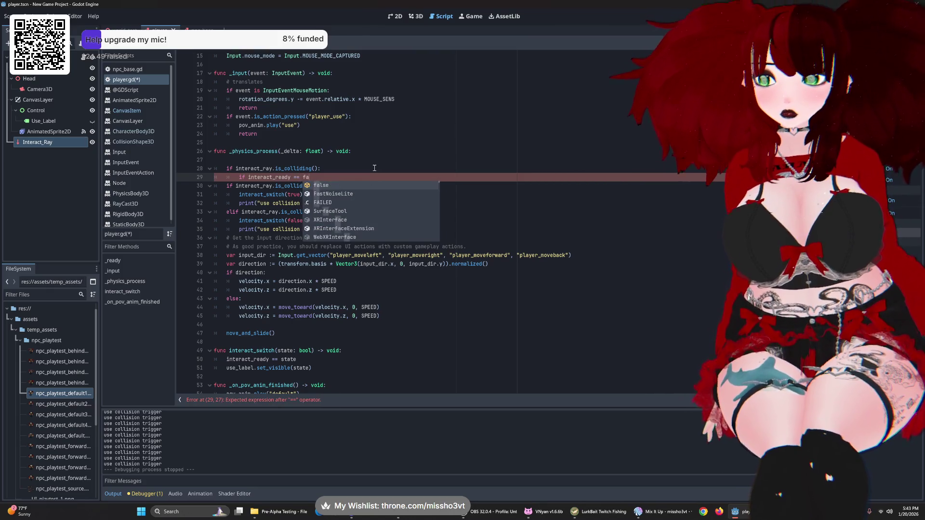
pyautogui.write('lse:')
pyautogui.press('Return')
pyautogui.write('inter')
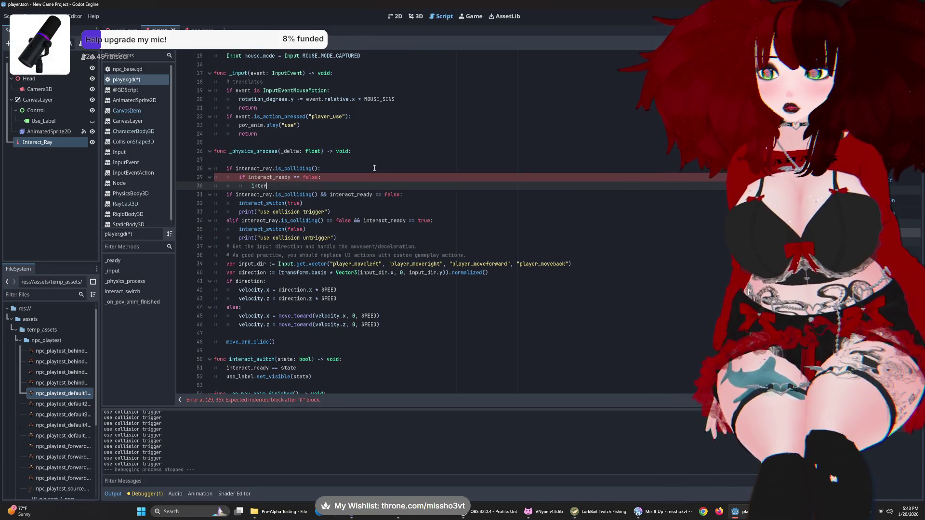
pyautogui.write('act_sw')
pyautogui.press('Return')
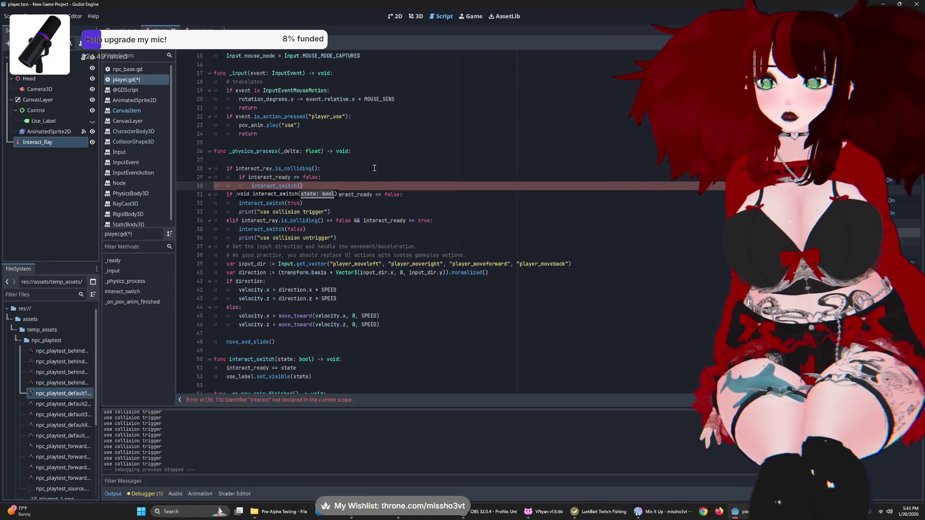
pyautogui.write('true')
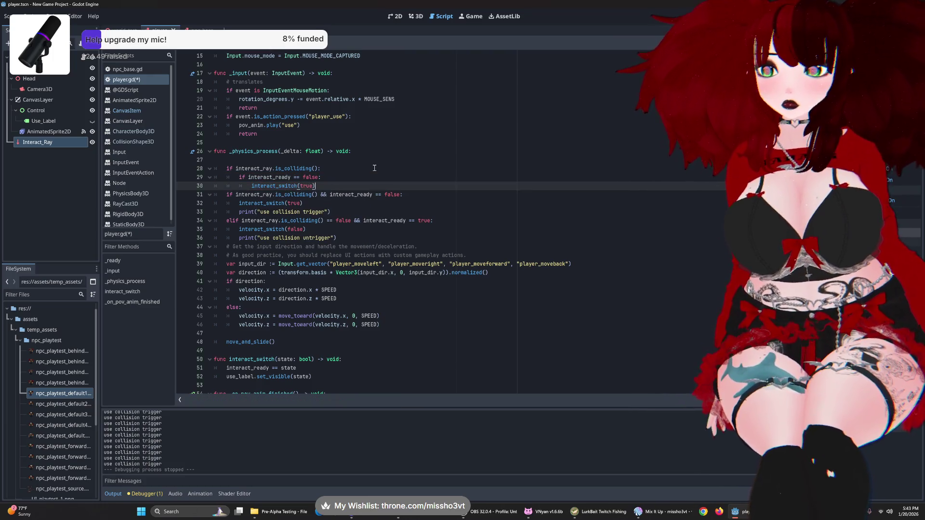
pyautogui.press('Return')
# - Print "use collision trigger" in that branch
pyautogui.write('print')
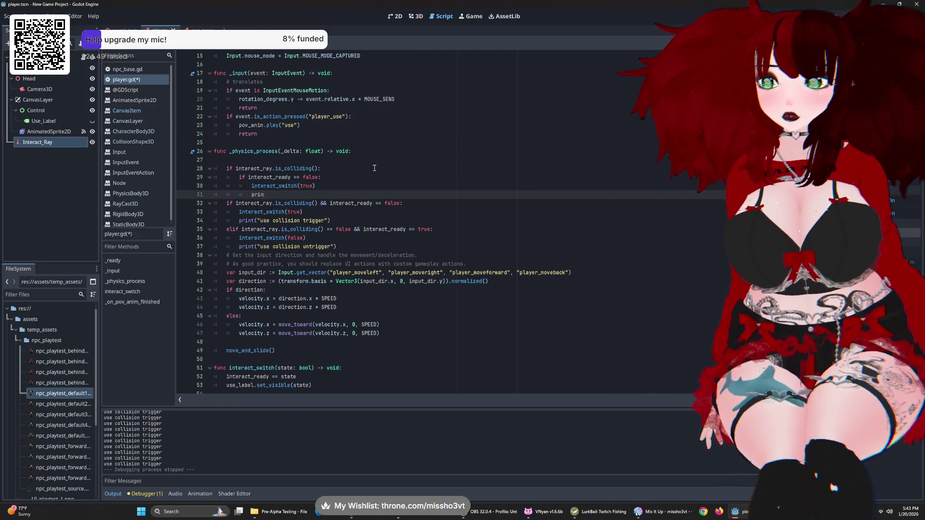
pyautogui.press('Return')
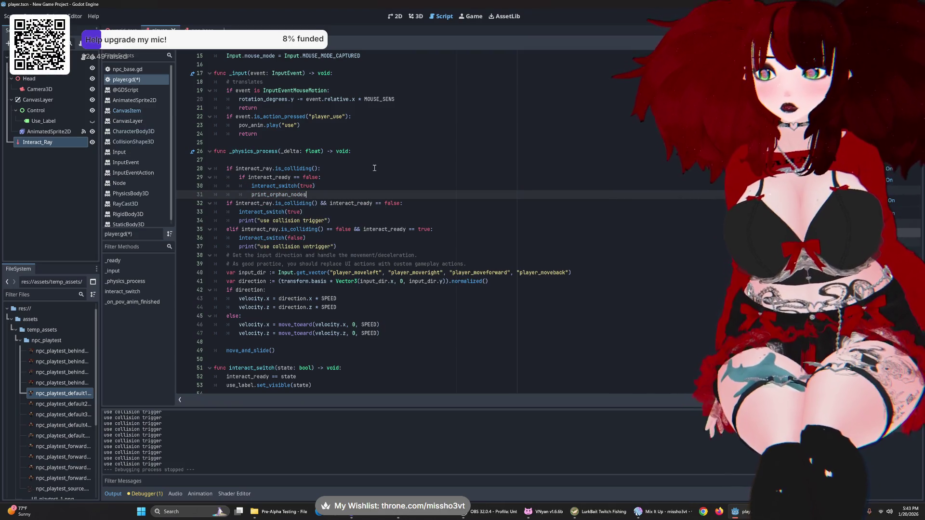
pyautogui.press('BackSpace')
pyautogui.press('BackSpace')
pyautogui.press('BackSpace')
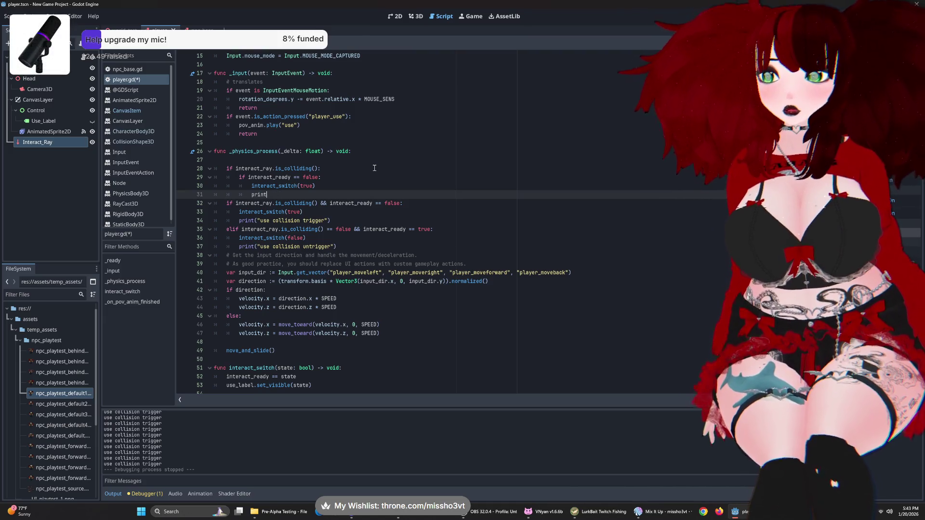
pyautogui.press('BackSpace')
pyautogui.write('("use')
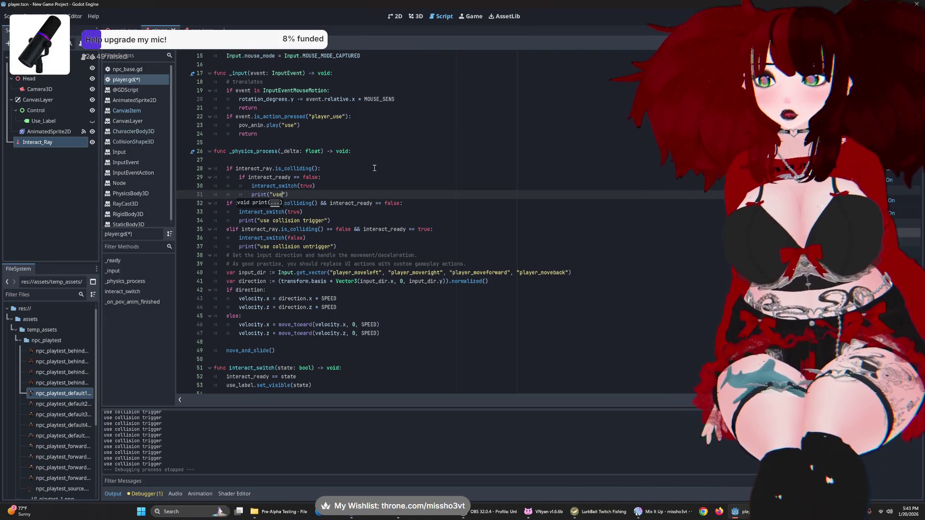
pyautogui.press('BackSpace')
pyautogui.press('BackSpace')
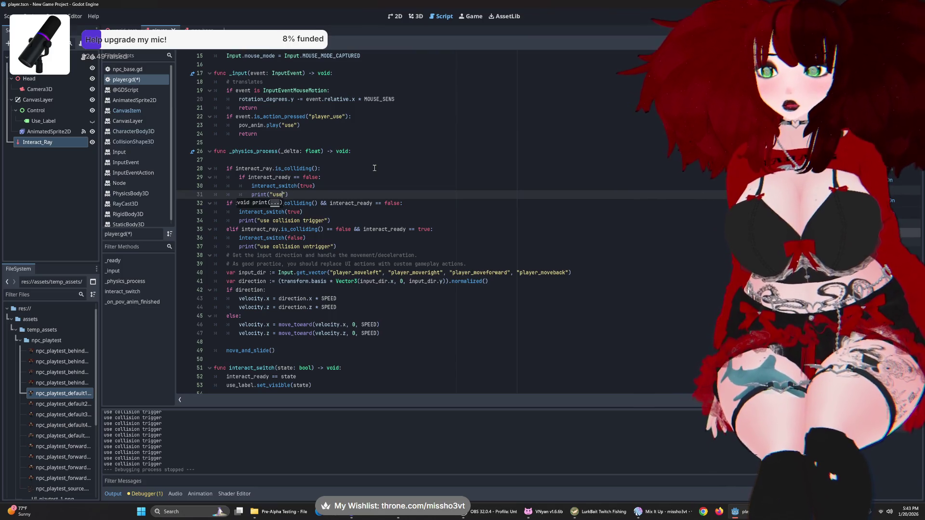
pyautogui.write('collision trei')
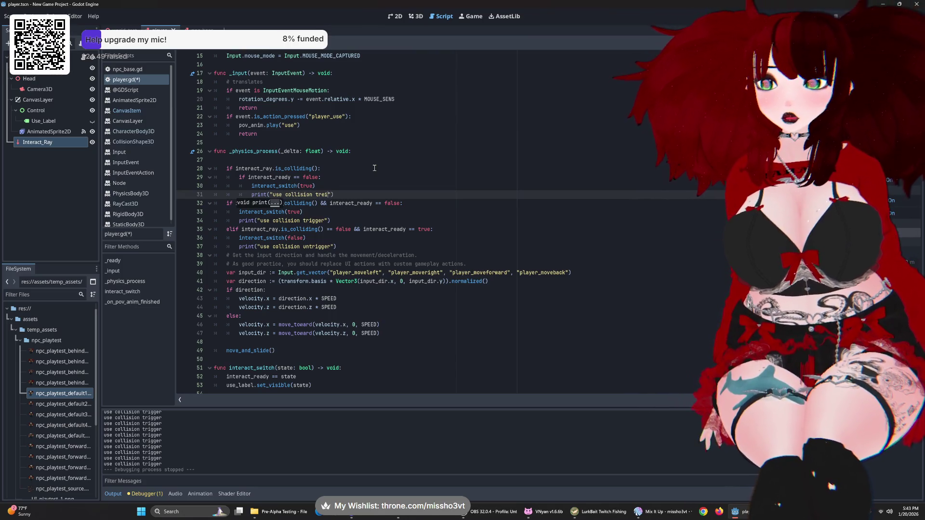
pyautogui.press('BackSpace')
pyautogui.press('BackSpace')
pyautogui.write('igger')
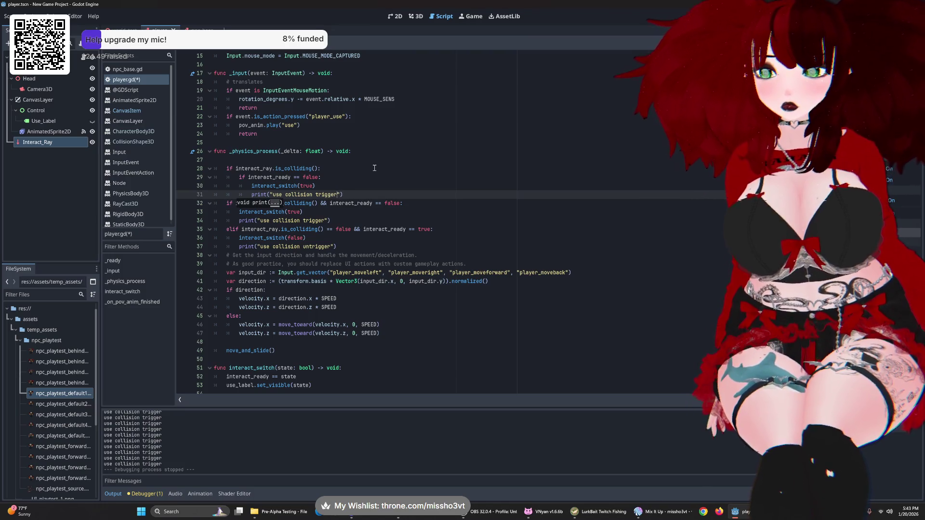
# - Replace the old collision branch with an else holding 'if interact_ready == true:'
pyautogui.moveTo(331, 220); pyautogui.dragTo(226, 203)
pyautogui.press('BackSpace')
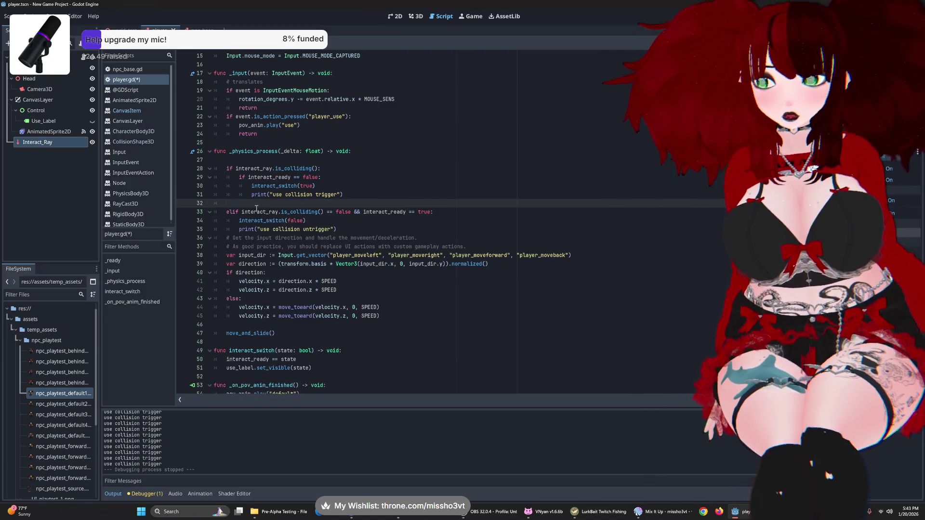
pyautogui.write('elif')
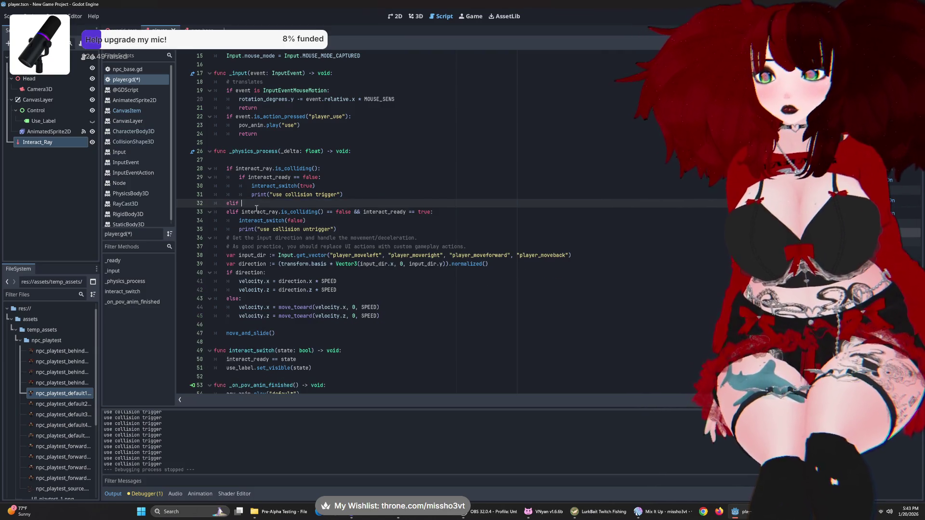
pyautogui.press('BackSpace')
pyautogui.press('BackSpace')
pyautogui.write('se:')
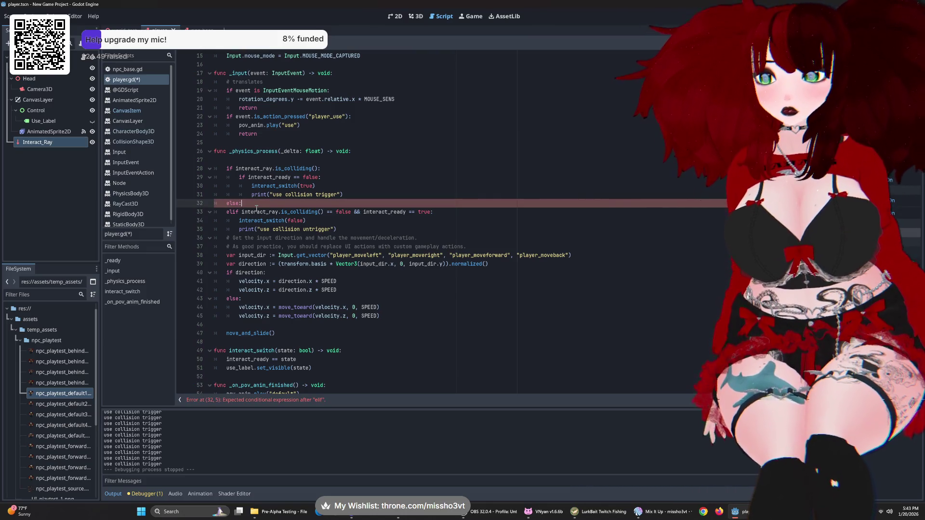
pyautogui.press('Return')
pyautogui.write('if intera')
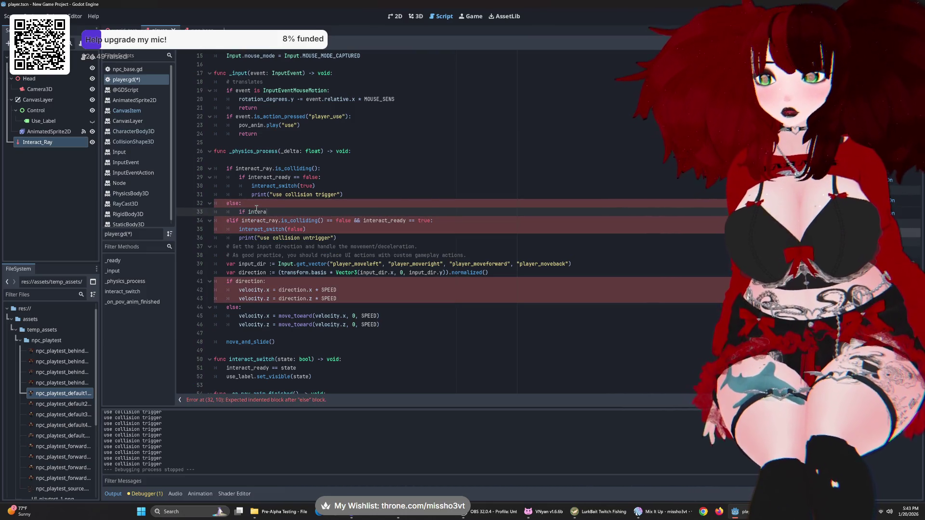
pyautogui.write('ct_ready')
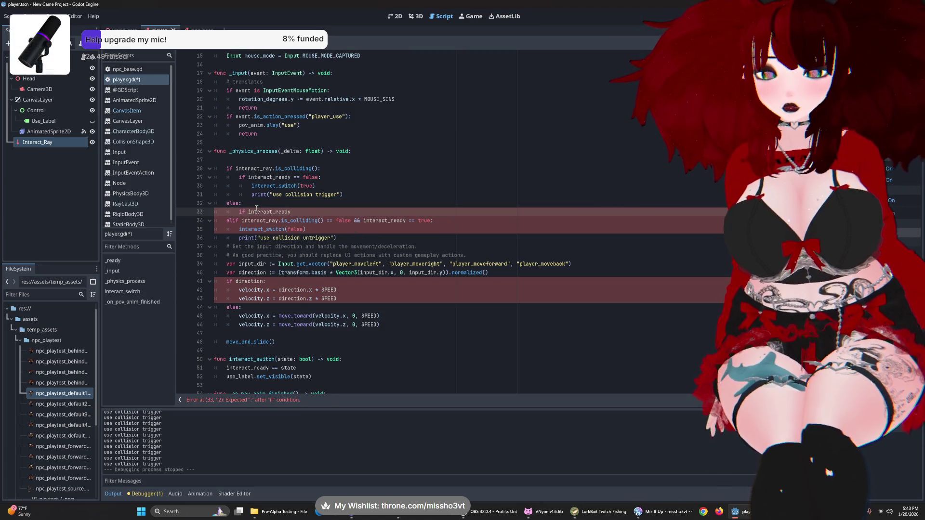
pyautogui.write(' == true:')
pyautogui.press('Return')
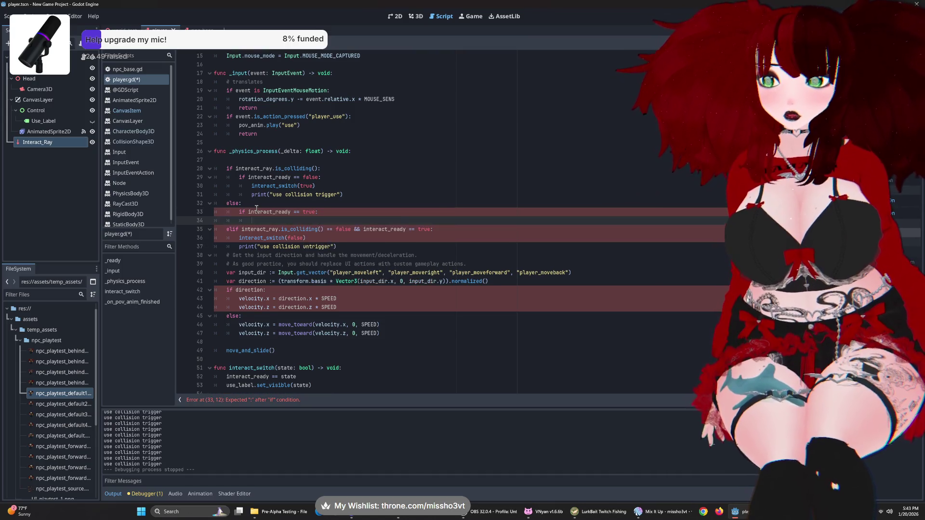
# - Call interact_switch(false), print "use collision off", and delete the old elif block
pyautogui.write('interactswi')
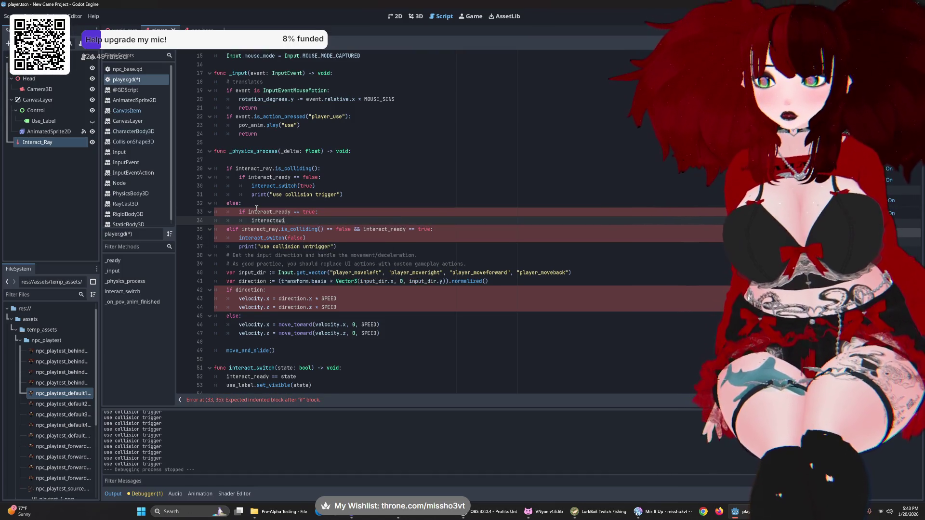
pyautogui.press('BackSpace')
pyautogui.press('BackSpace')
pyautogui.press('BackSpace')
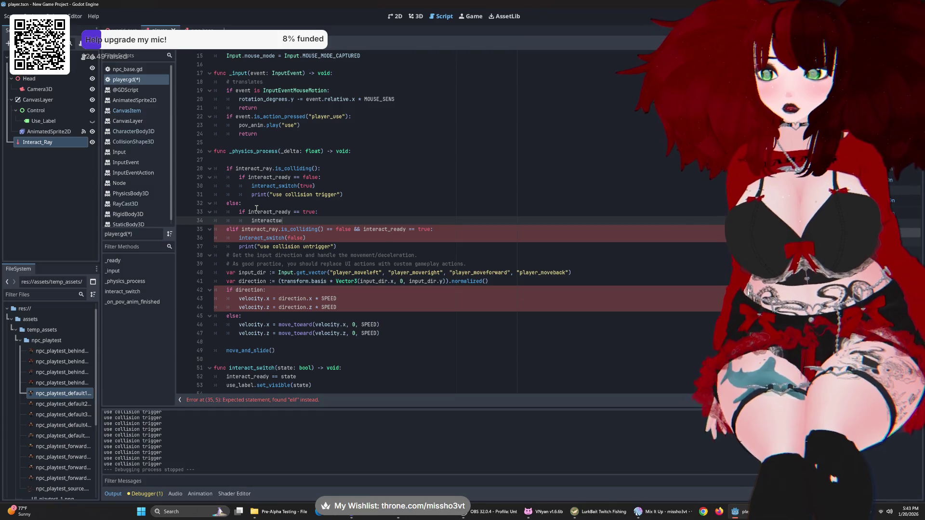
pyautogui.write('_s')
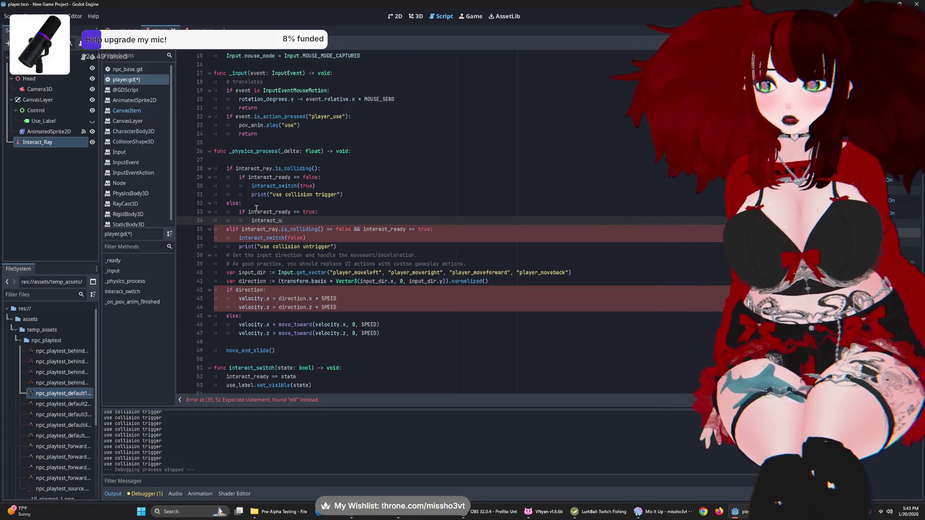
pyautogui.write('witch(false)')
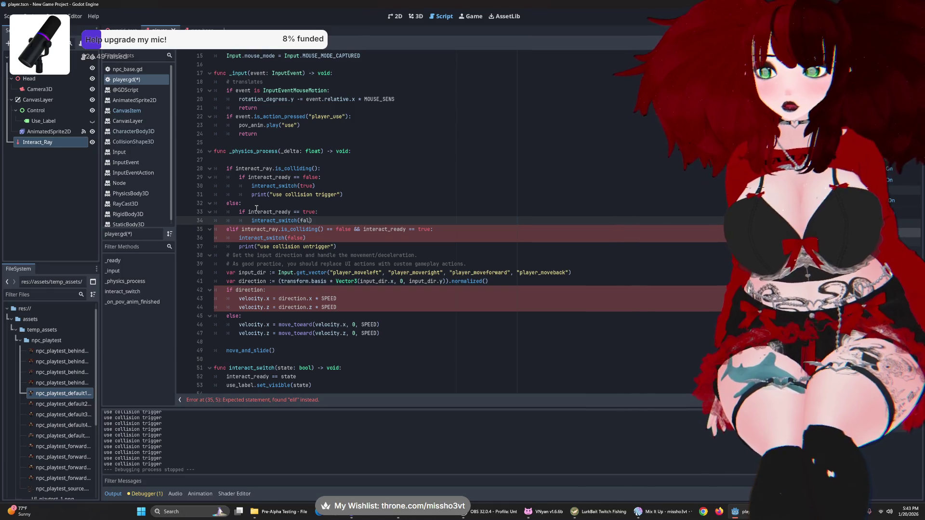
pyautogui.press('Return')
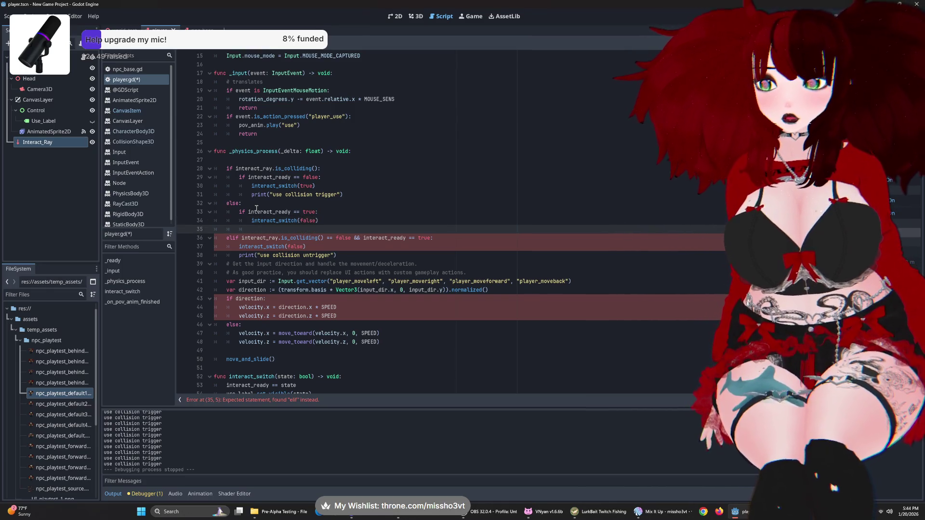
pyautogui.write('print(')
pyautogui.write('"use ')
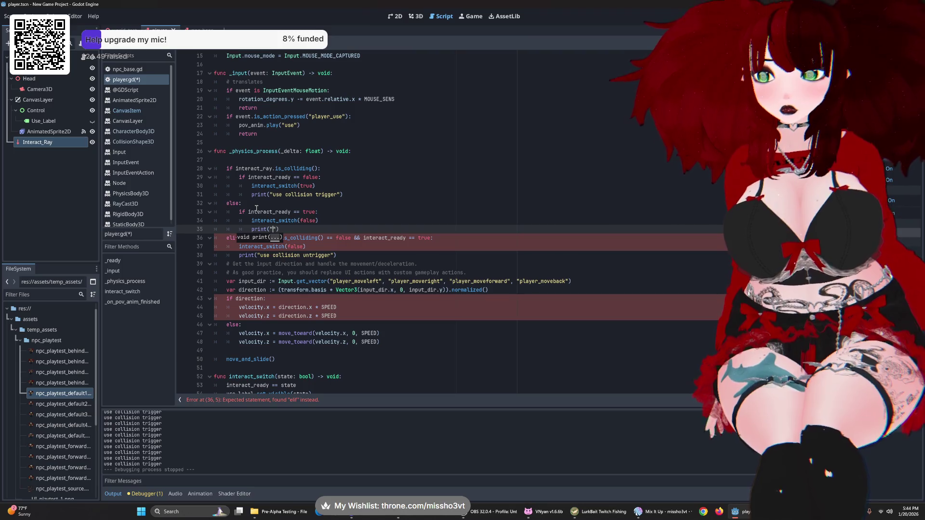
pyautogui.write('collision ')
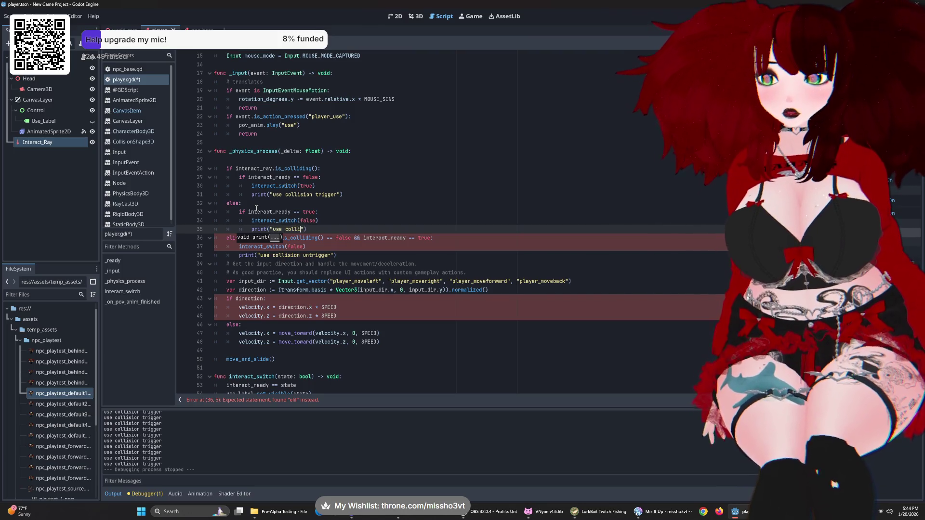
pyautogui.write('off')
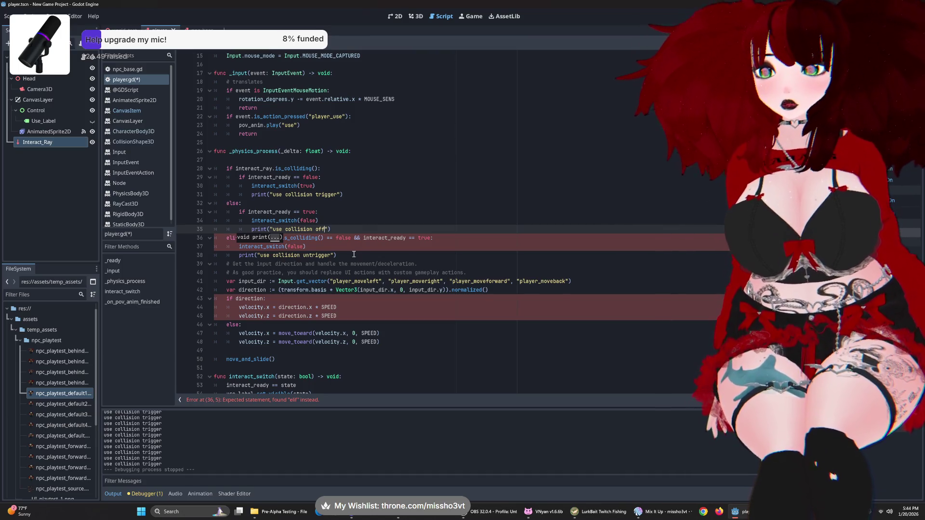
pyautogui.moveTo(354, 254); pyautogui.dragTo(196, 237)
pyautogui.press('BackSpace')
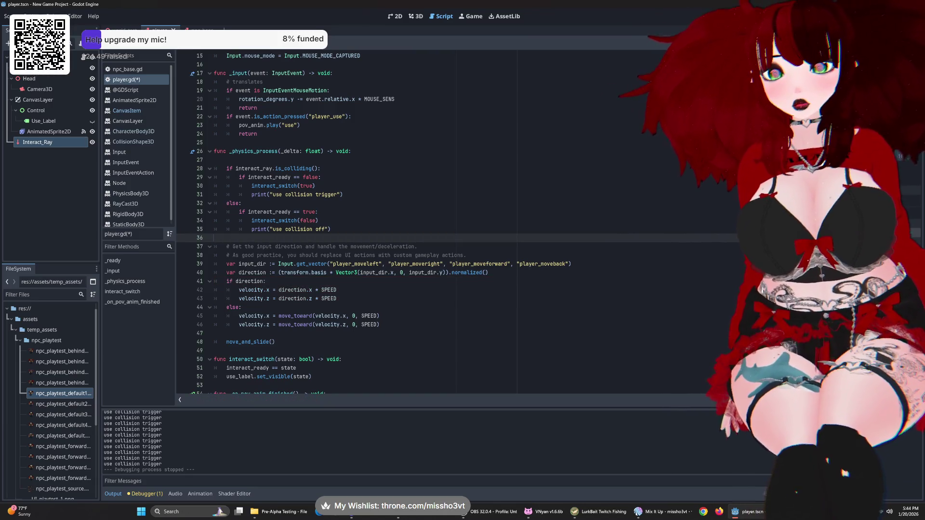
# - Test-run the game, then stop it and return to the script
pyautogui.press('F5')
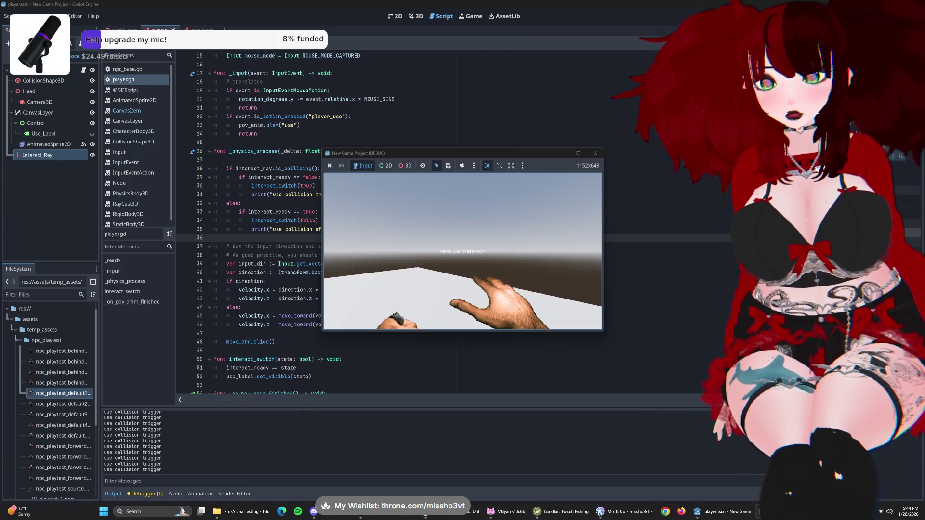
pyautogui.press('F8')
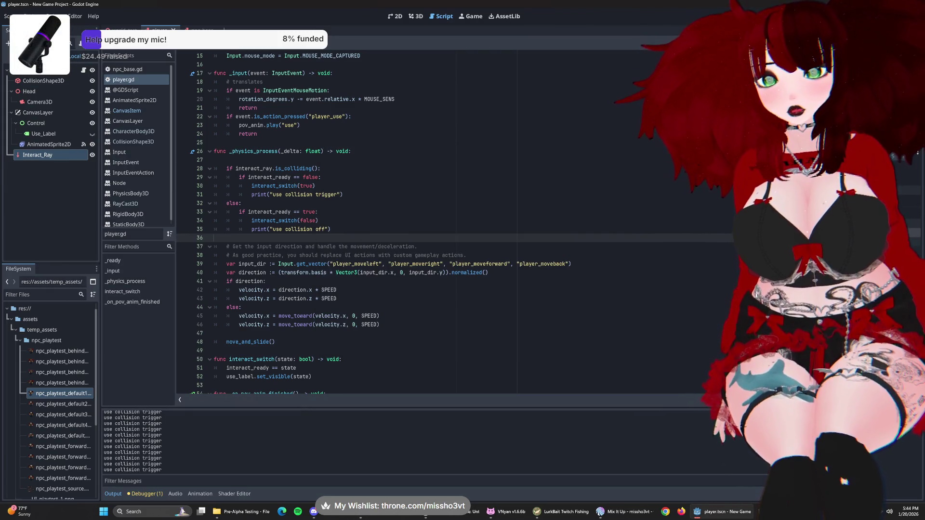
pyautogui.scroll(-1, 309, 336)
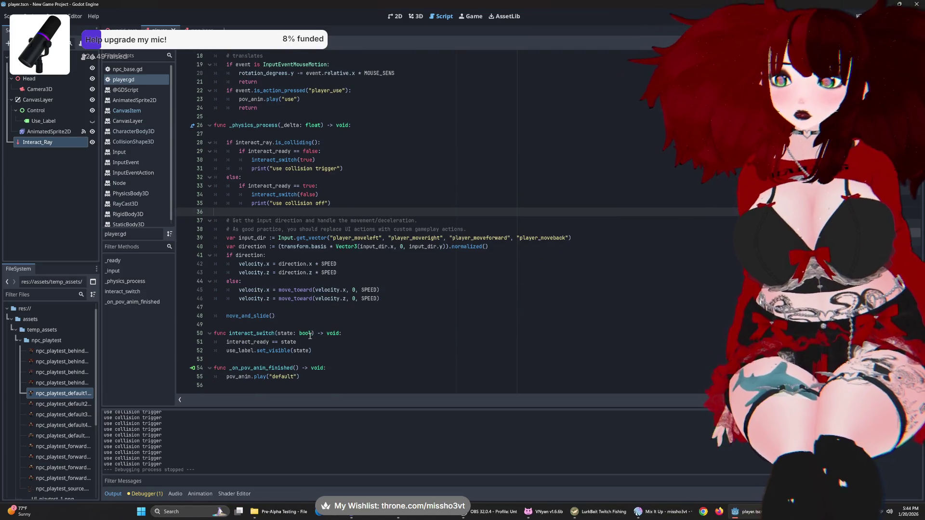
# - Hide the Use_Label node in the player scene by default
pyautogui.moveTo(310, 335)
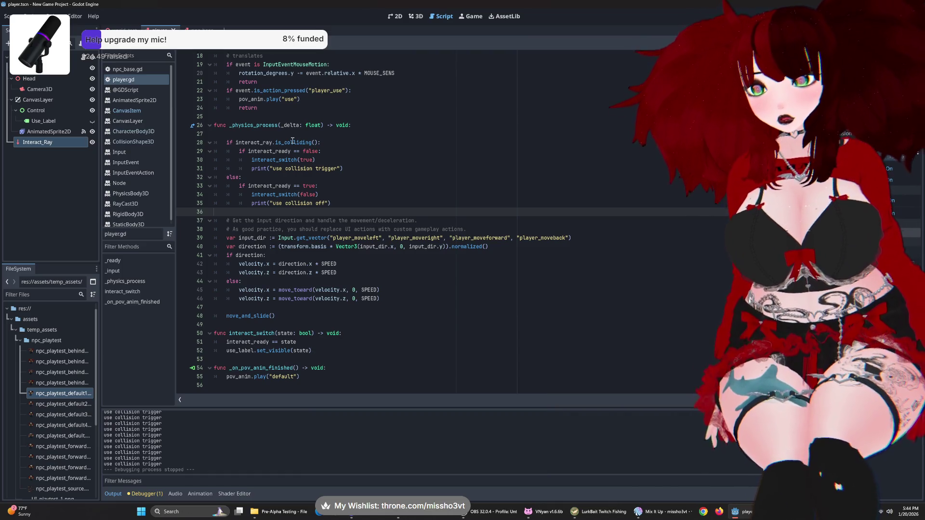
pyautogui.moveTo(293, 141)
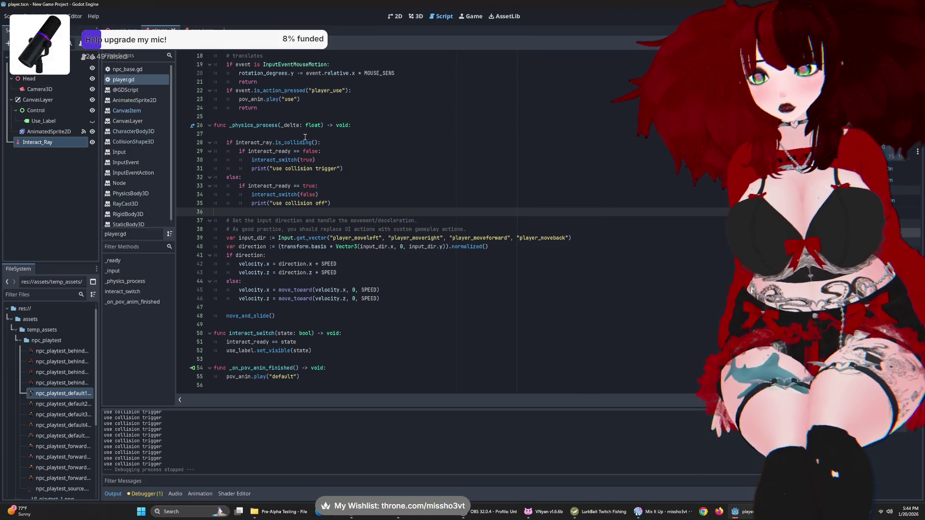
pyautogui.click(92, 121)
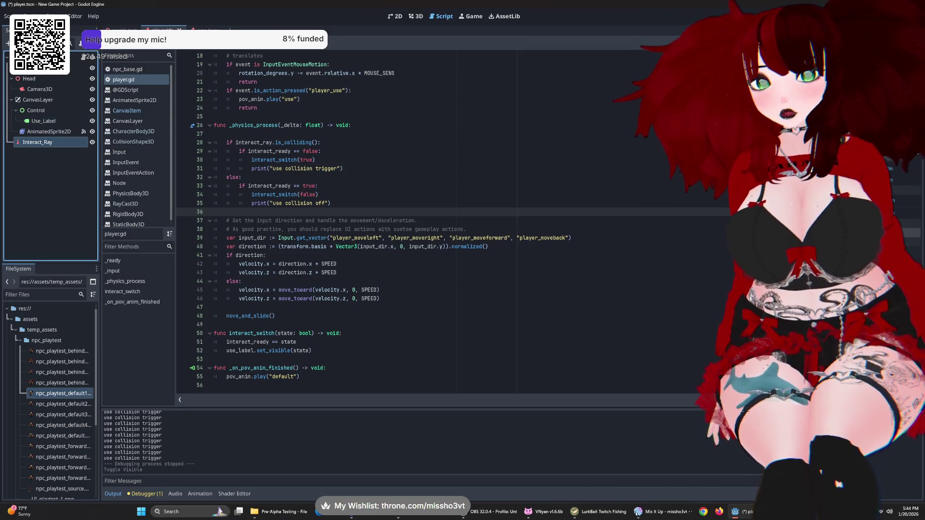
# - Run the game, walk up to the winged NPC and back, then stop it
pyautogui.press('F5')
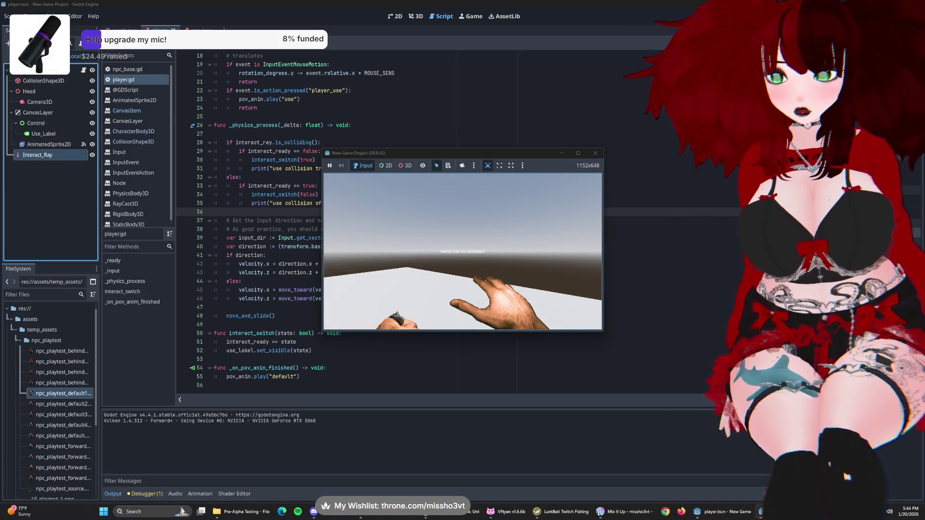
pyautogui.press('w')
pyautogui.press('s')
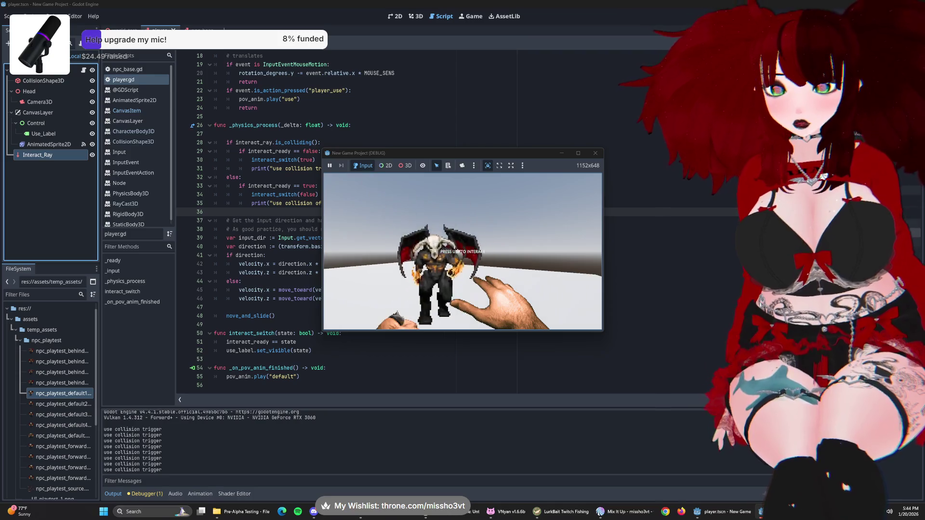
pyautogui.press('F8')
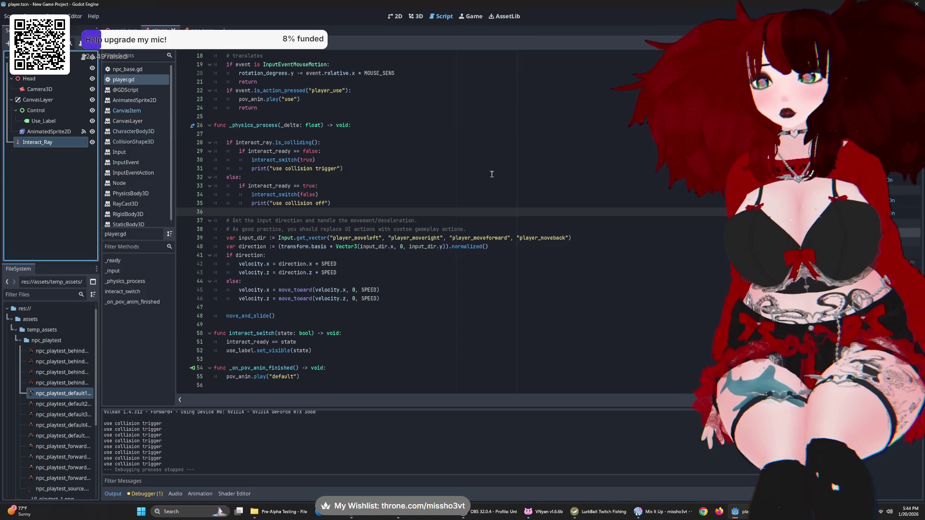
# - Review the raycast logic in _physics_process and select '== false' on line 29
pyautogui.click(322, 348)
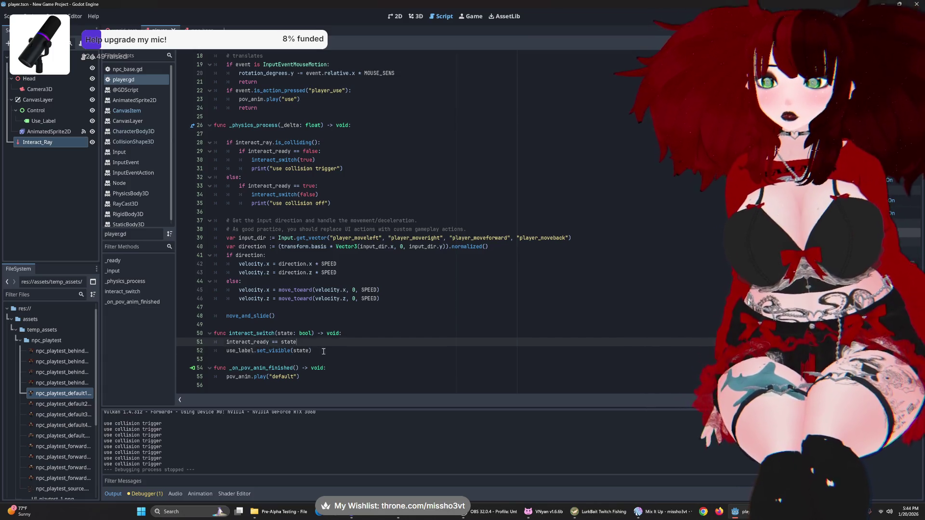
pyautogui.scroll(1, 367, 299)
pyautogui.scroll(-1, 419, 260)
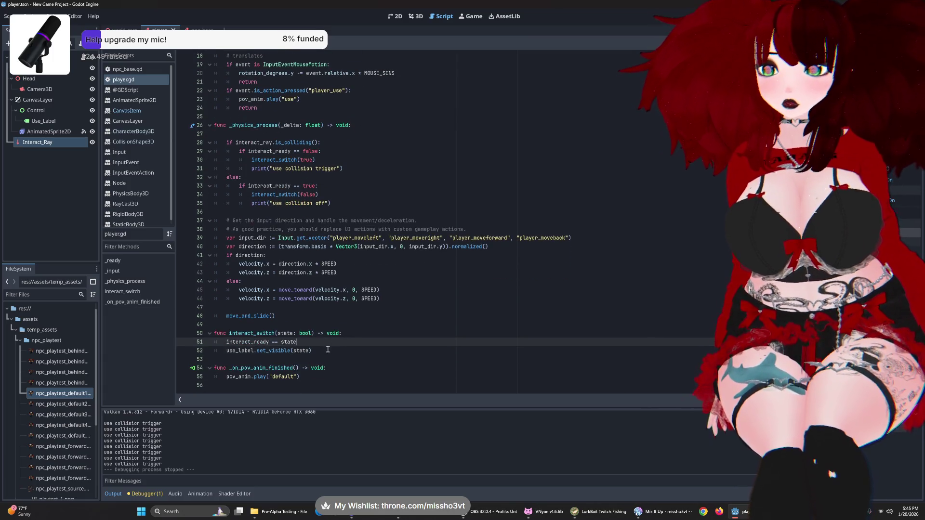
pyautogui.scroll(6, 380, 165)
pyautogui.scroll(-6, 360, 298)
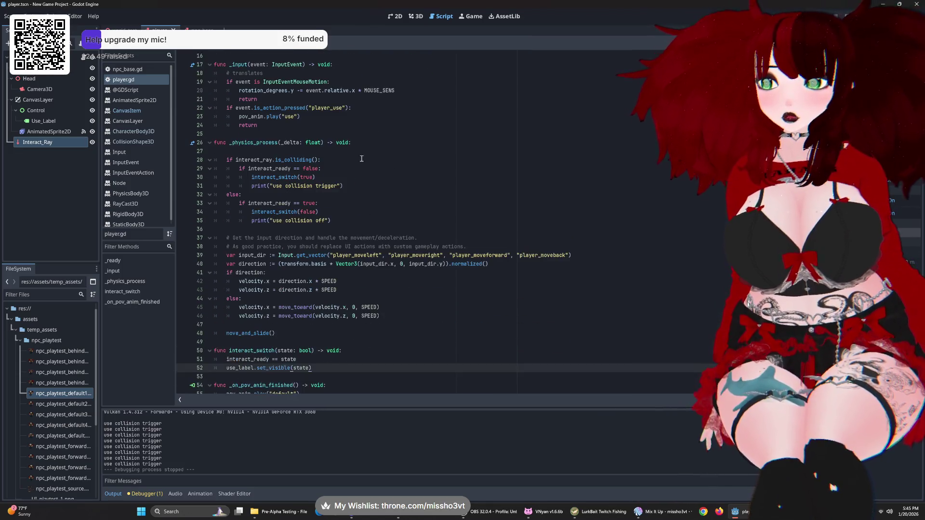
pyautogui.click(369, 155)
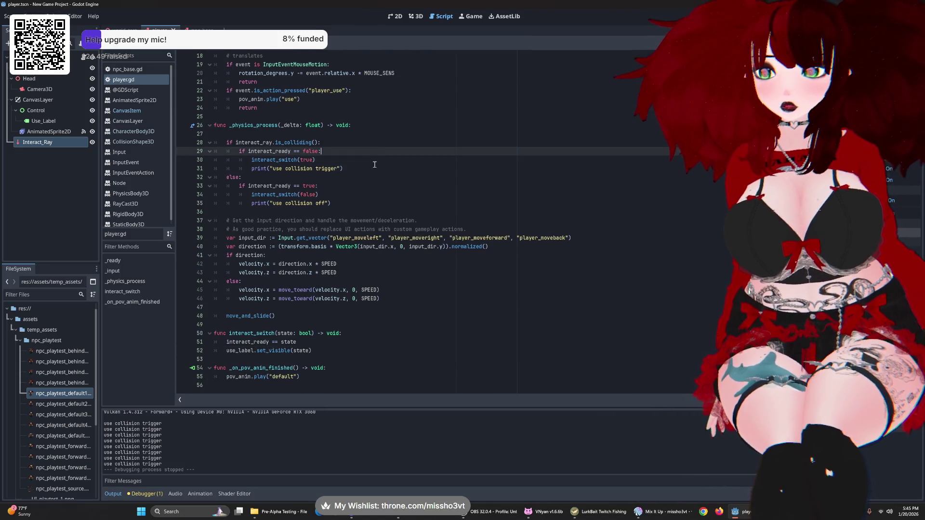
pyautogui.click(375, 162)
pyautogui.click(370, 172)
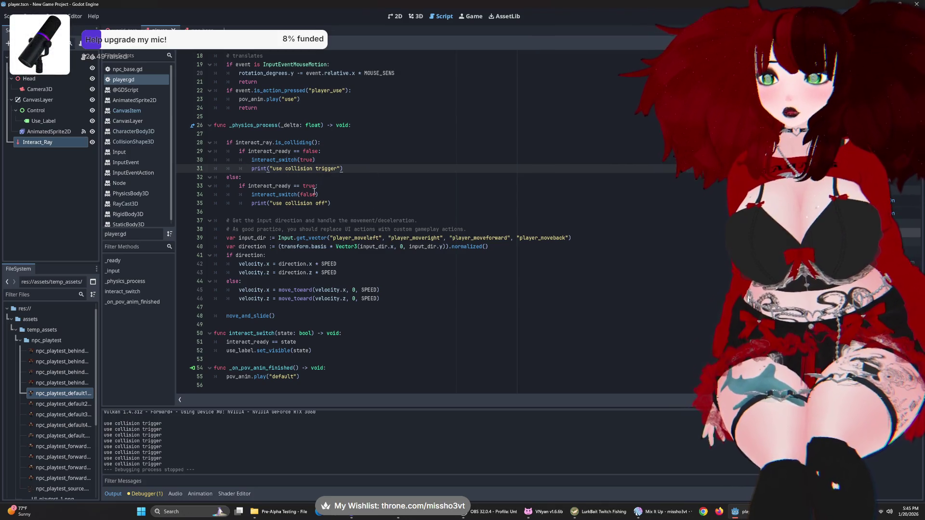
pyautogui.click(351, 346)
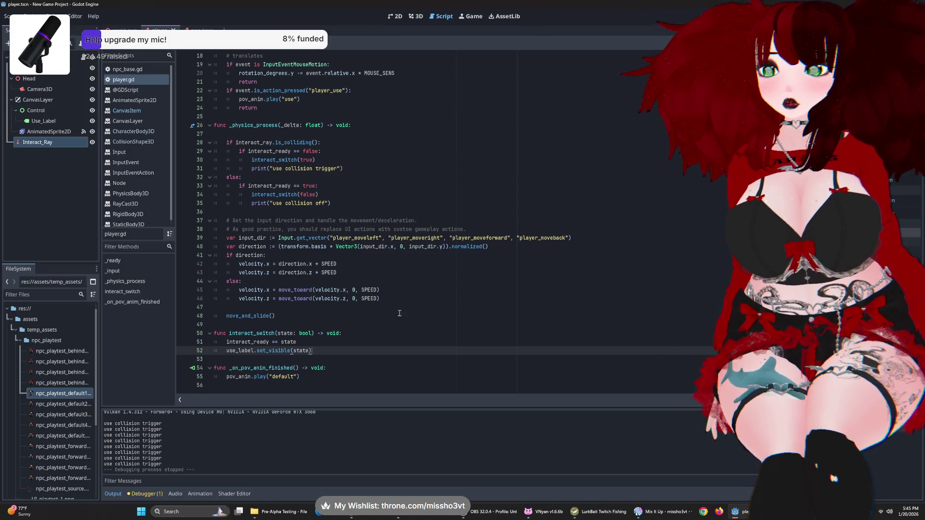
pyautogui.scroll(1, 293, 196)
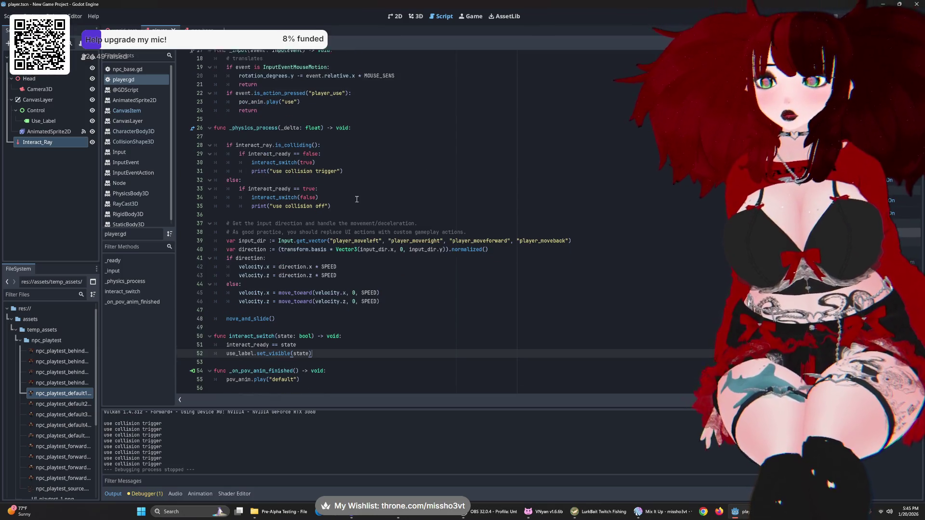
pyautogui.scroll(-1, 357, 199)
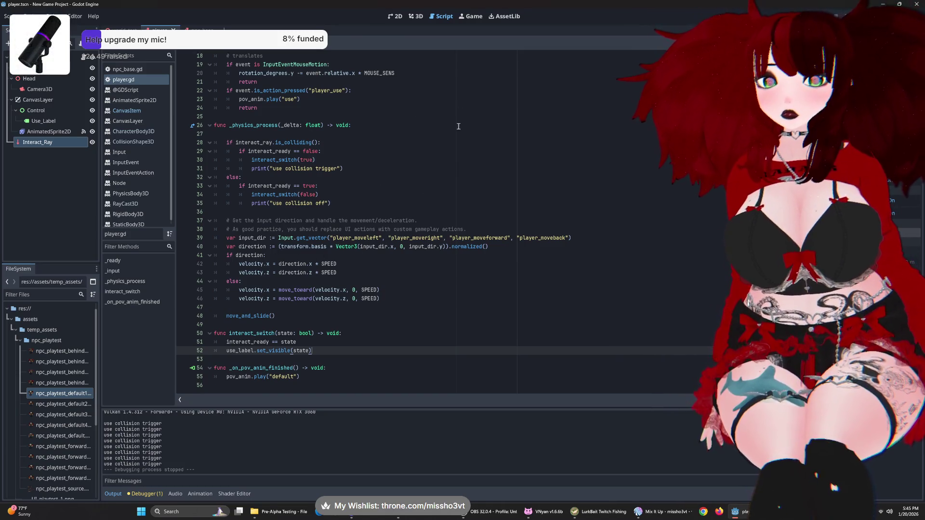
pyautogui.scroll(5, 256, 264)
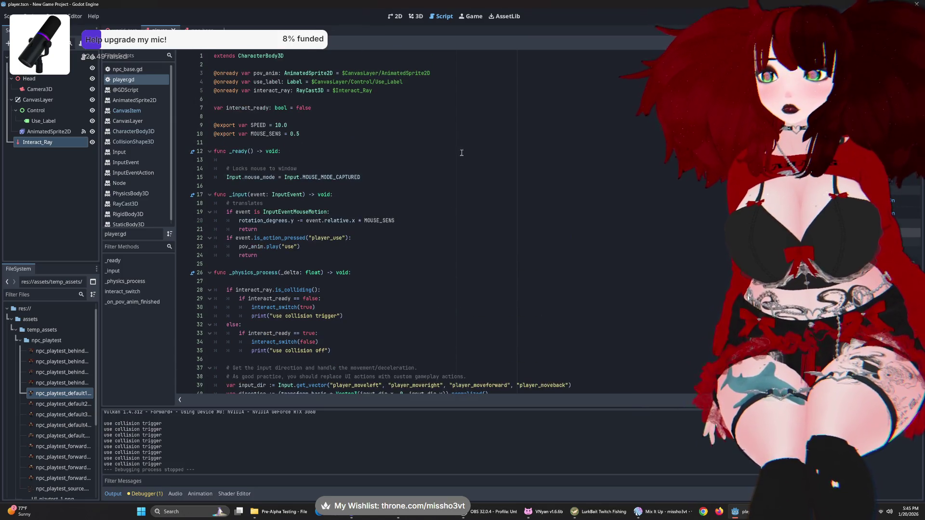
pyautogui.scroll(-5, 461, 153)
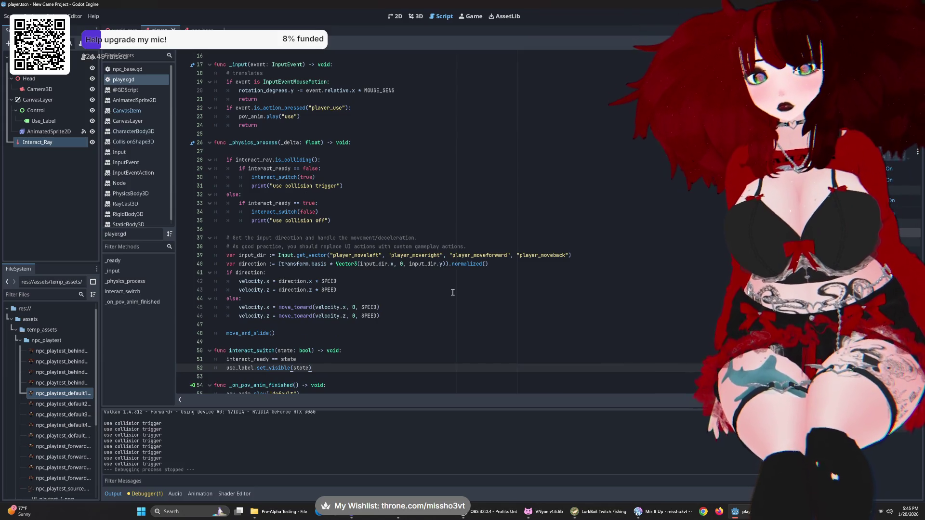
pyautogui.moveTo(292, 169); pyautogui.dragTo(319, 168)
# - Change line 29's condition to 'if !interact_ready:'
pyautogui.press('BackSpace')
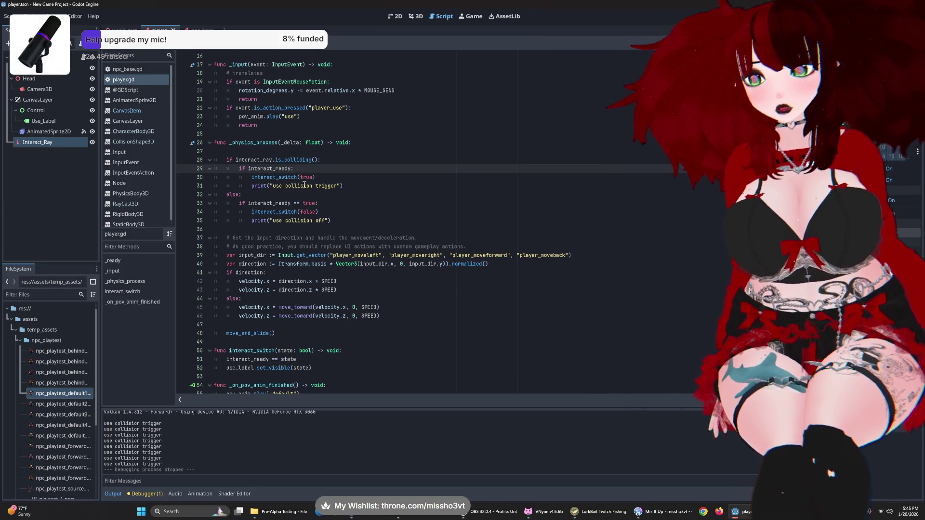
pyautogui.hotkey('ctrl', 'z')
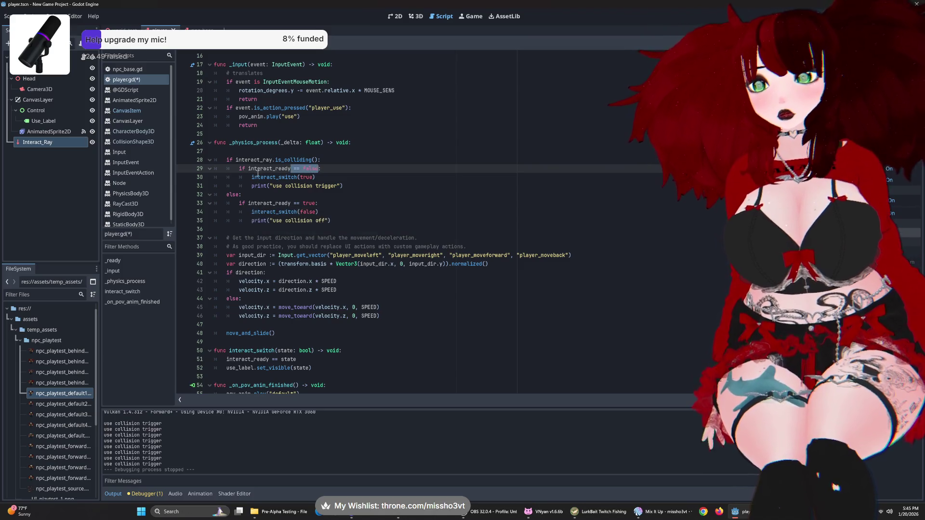
pyautogui.moveTo(248, 169); pyautogui.dragTo(322, 169)
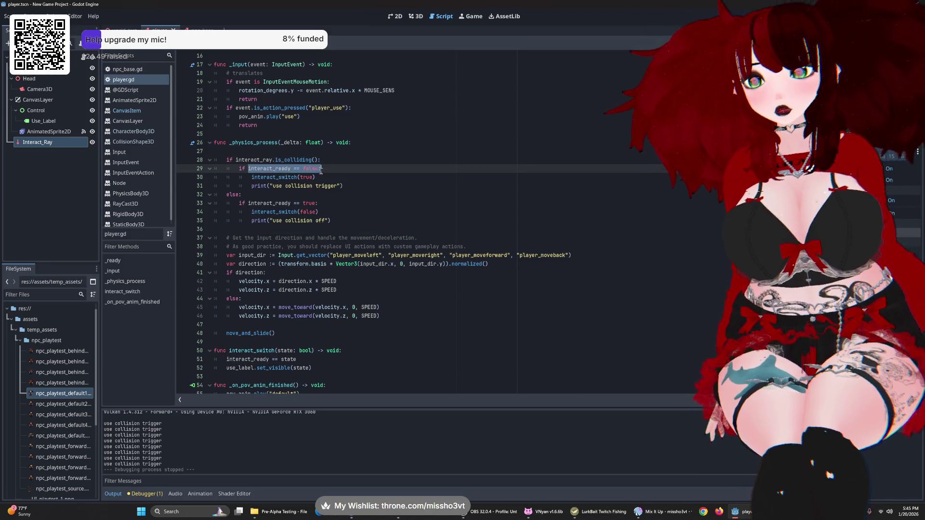
pyautogui.write('!intera')
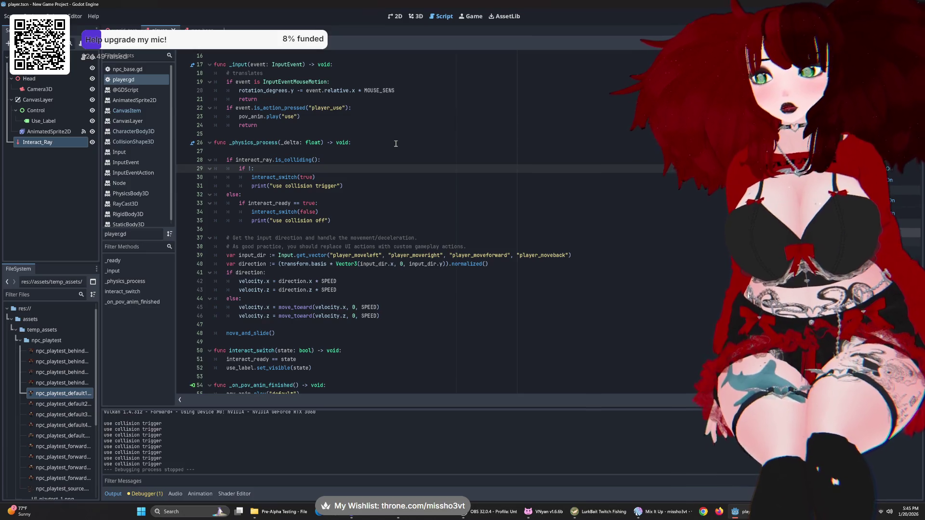
pyautogui.write('ct_read')
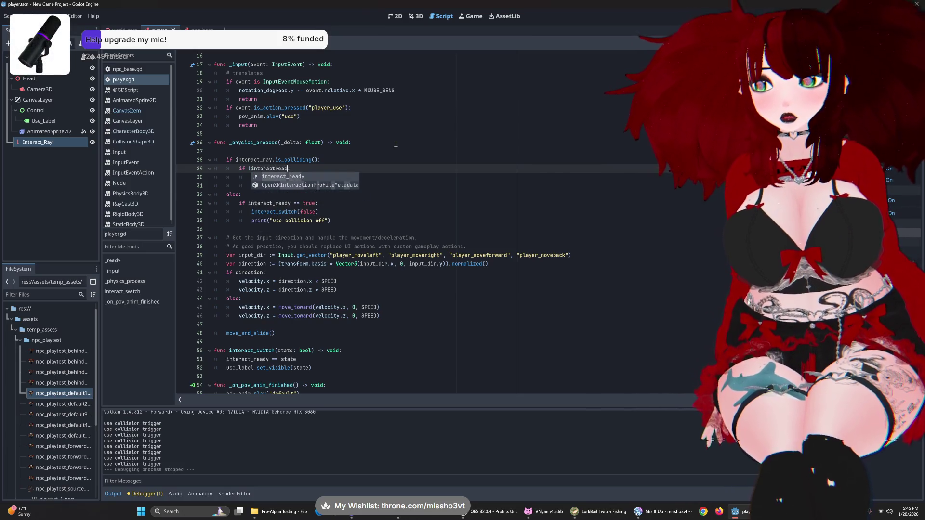
pyautogui.press('Return')
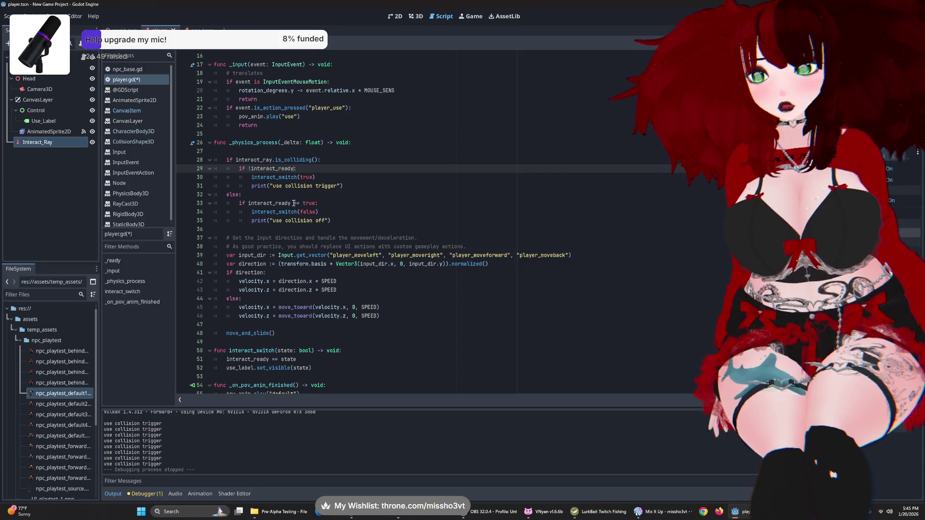
# - Shorten line 33 to 'if interact_ready:' and add '#false' and '#true' comments
pyautogui.moveTo(292, 203); pyautogui.dragTo(316, 203)
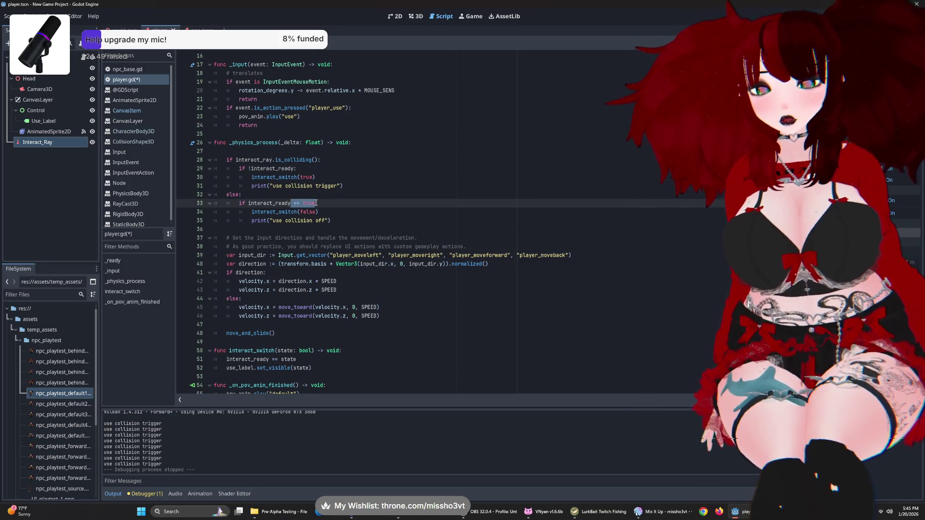
pyautogui.press('BackSpace')
pyautogui.click(323, 212)
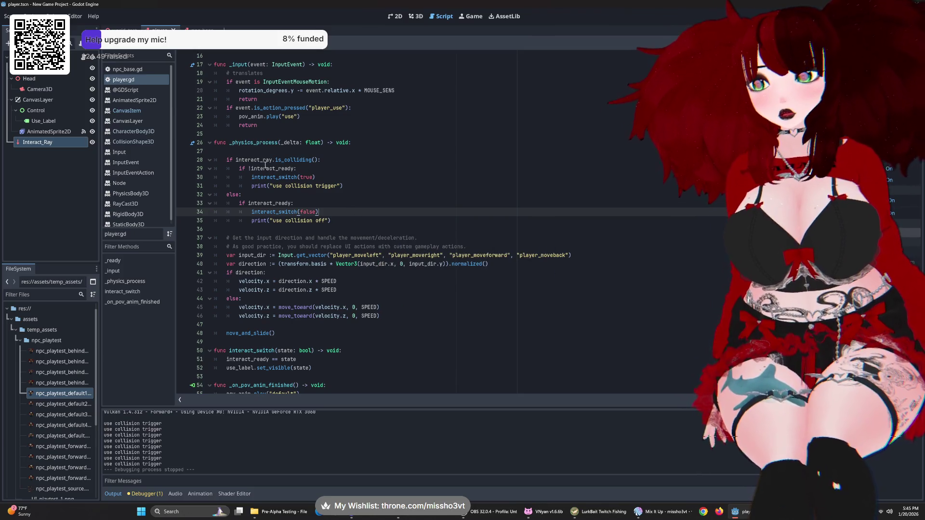
pyautogui.click(298, 169)
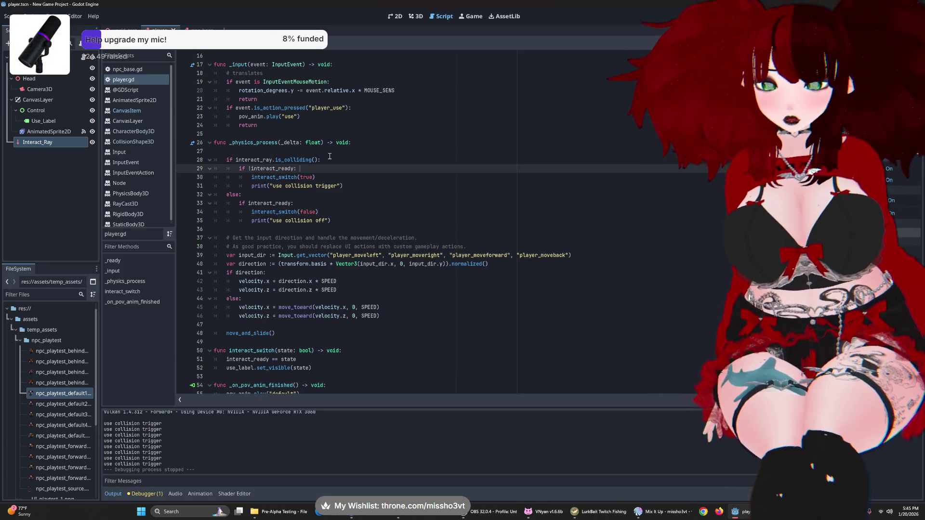
pyautogui.write('#false')
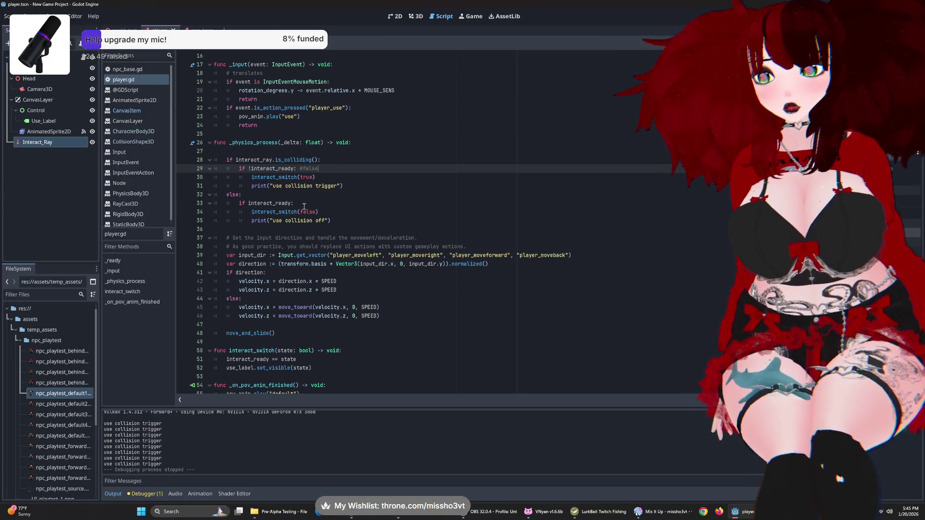
pyautogui.click(304, 206)
pyautogui.write('#true')
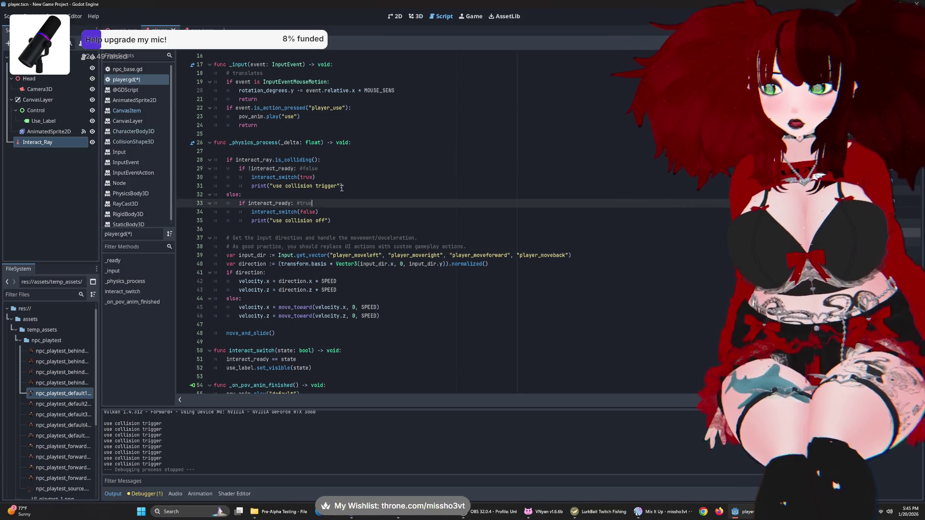
# - Save player.gd and review lines 28–35 of the raycast checks
pyautogui.hotkey('ctrl', 's')
pyautogui.press('Up')
pyautogui.press('Up')
pyautogui.press('Up')
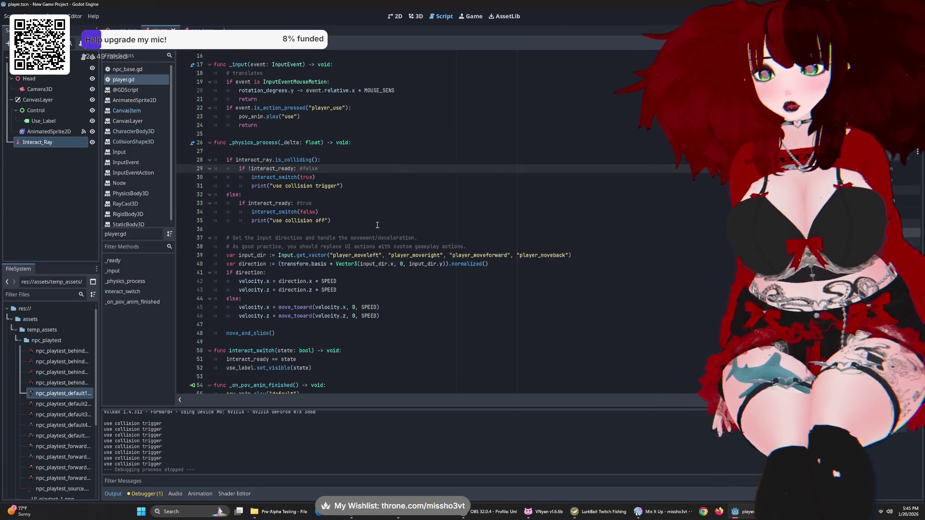
pyautogui.press('Down')
pyautogui.press('Down')
pyautogui.press('Down')
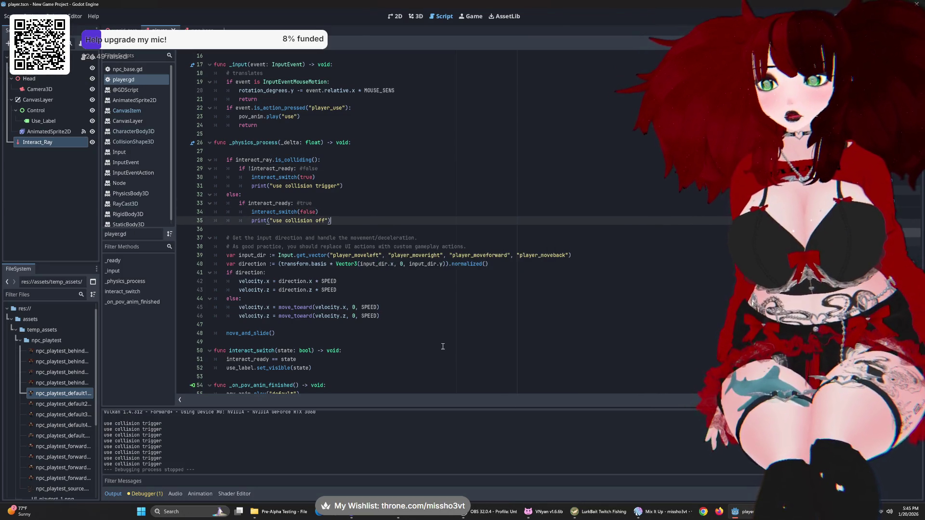
pyautogui.click(330, 213)
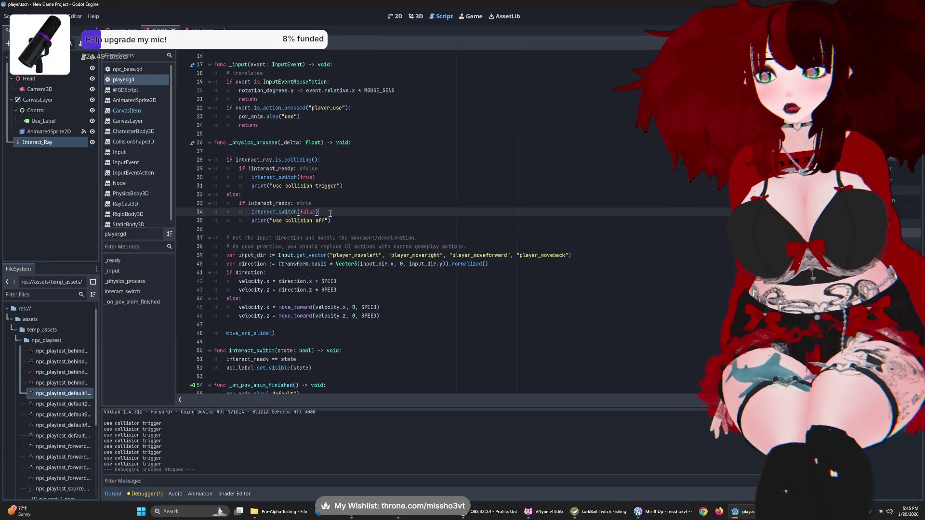
pyautogui.click(395, 160)
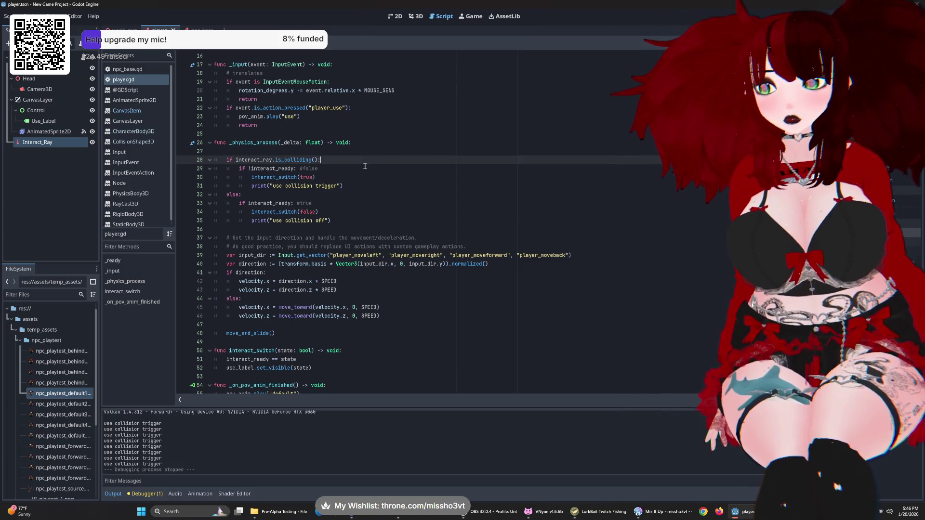
pyautogui.click(341, 203)
pyautogui.click(339, 212)
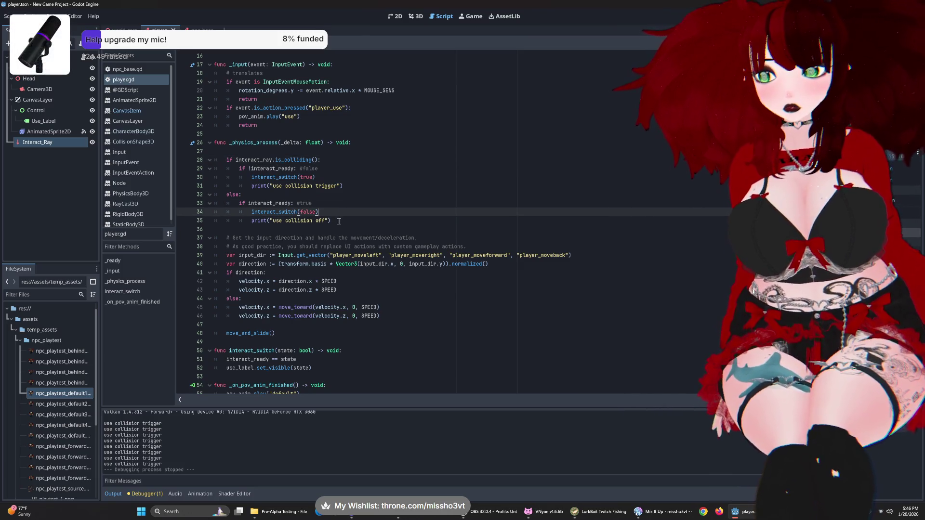
pyautogui.click(339, 220)
pyautogui.scroll(-1, 318, 222)
pyautogui.scroll(4, 303, 222)
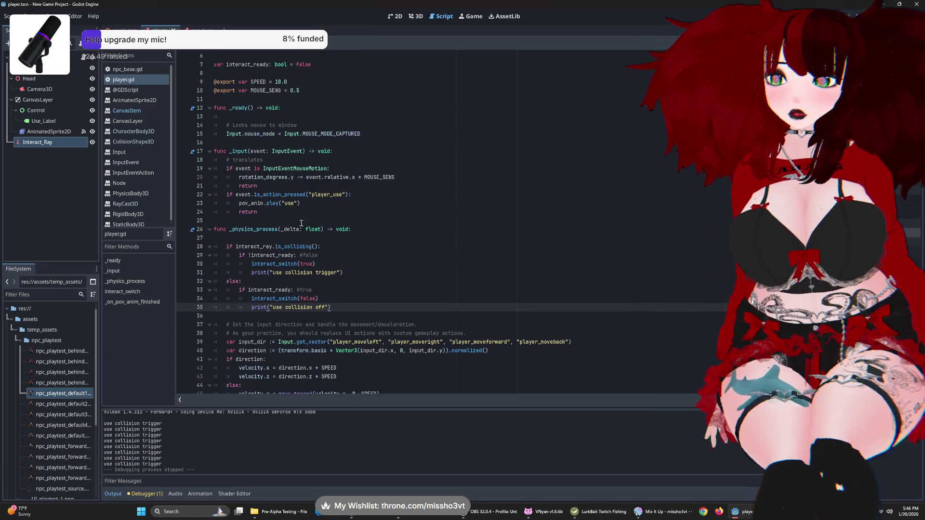
pyautogui.scroll(-4, 301, 223)
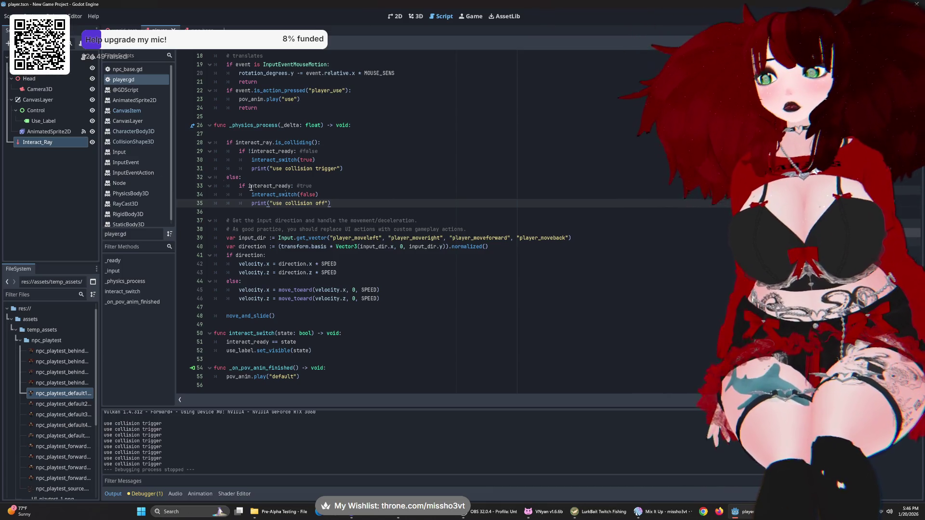
pyautogui.click(52, 144)
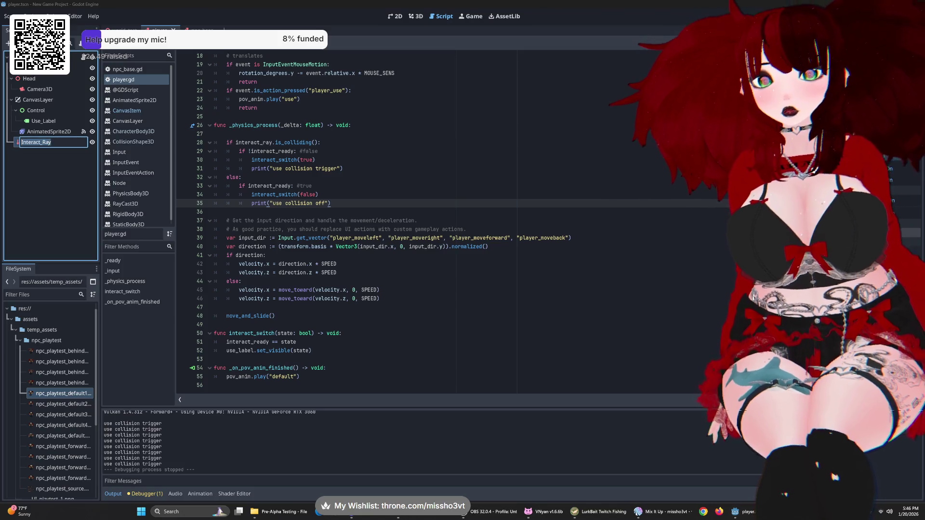
pyautogui.press('Return')
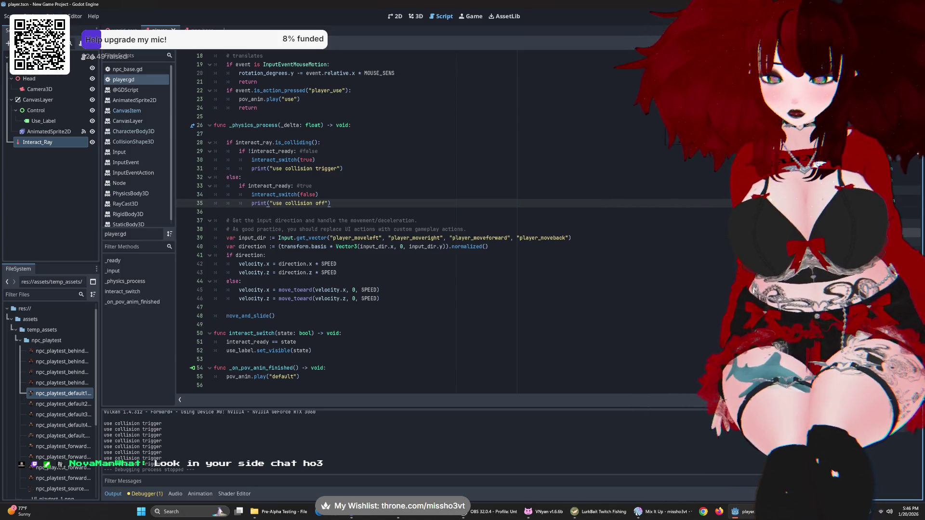
pyautogui.hotkey('alt', 'Tab')
pyautogui.hotkey('alt', 'Tab')
pyautogui.hotkey('alt', 'Tab')
pyautogui.hotkey('alt', 'Tab')
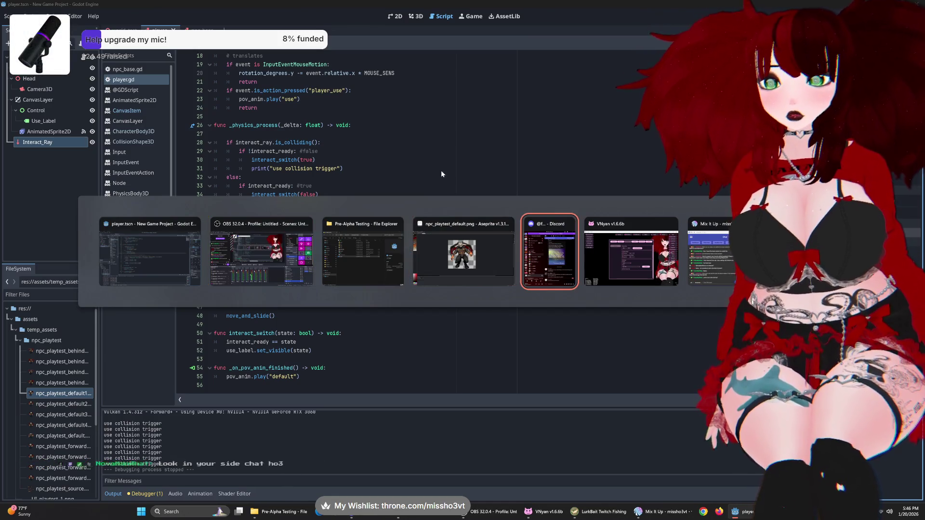
pyautogui.press('Escape')
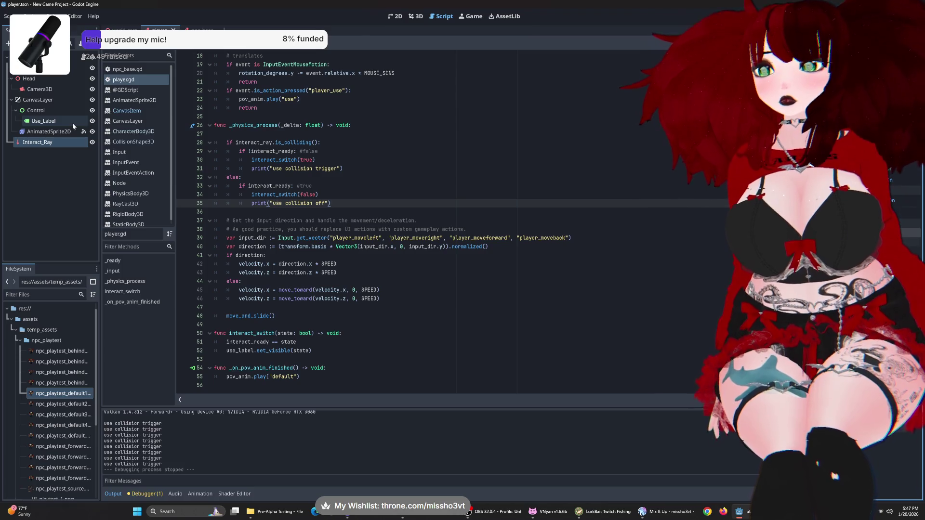
# - Add print(interact_ready) below the "use collision trigger" print
pyautogui.scroll(5, 377, 170)
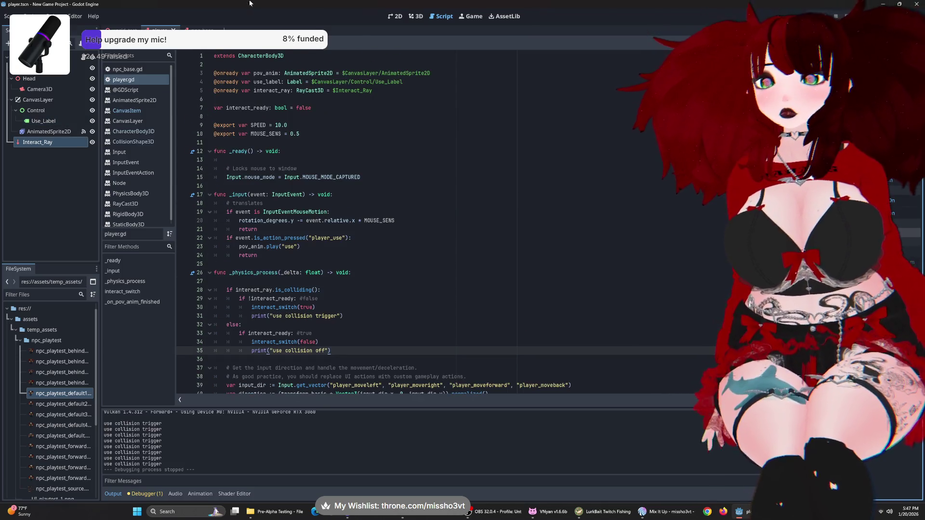
pyautogui.scroll(-4, 382, 214)
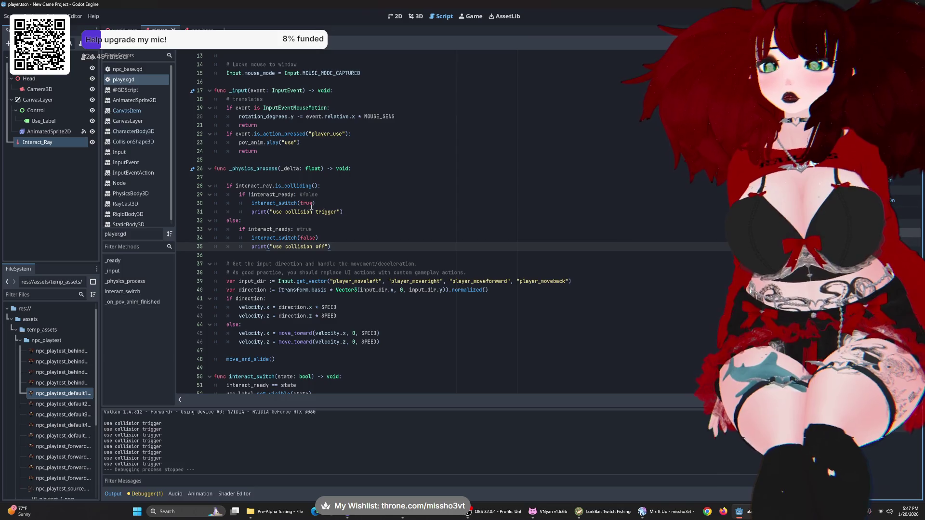
pyautogui.scroll(4, 327, 207)
pyautogui.scroll(-5, 328, 234)
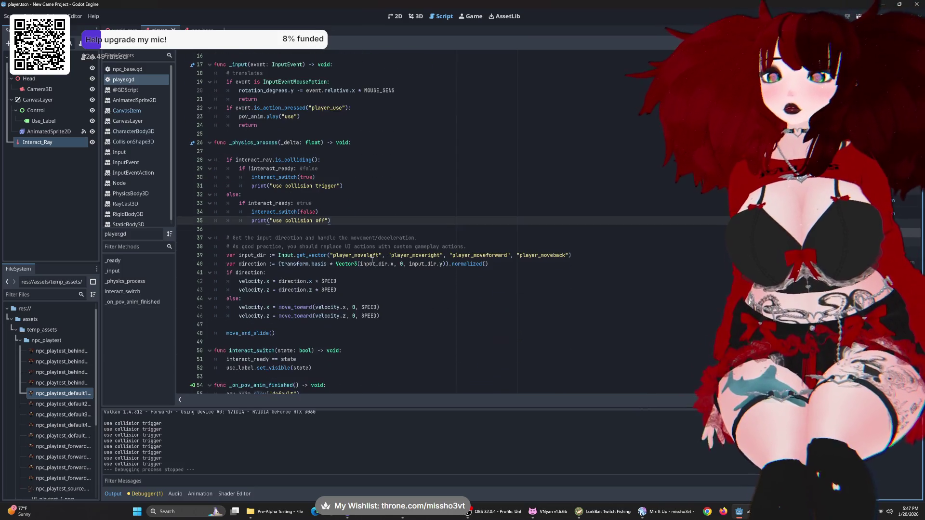
pyautogui.click(347, 186)
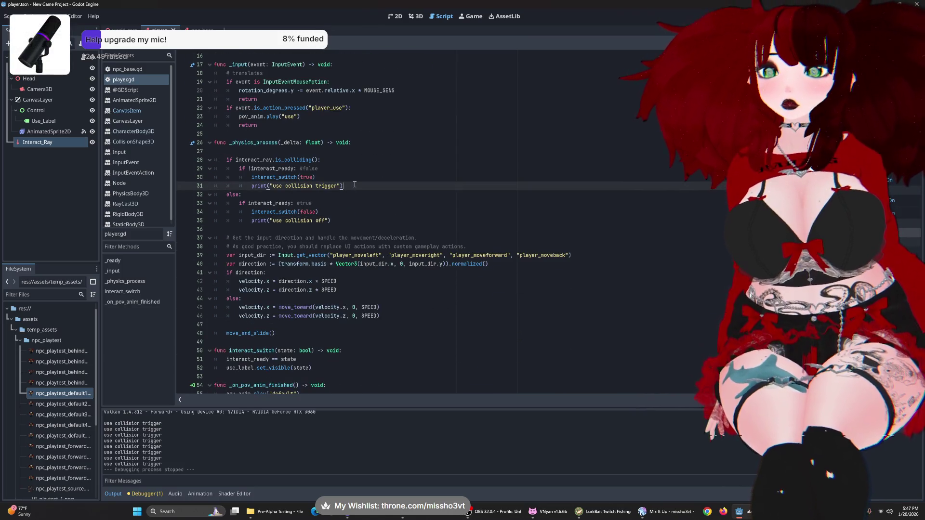
pyautogui.press('Return')
pyautogui.write('print')
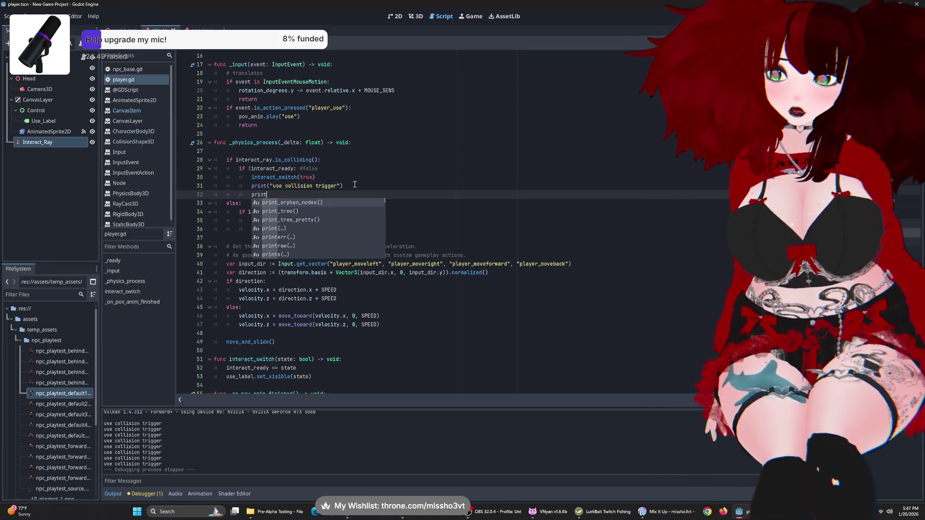
pyautogui.write('(')
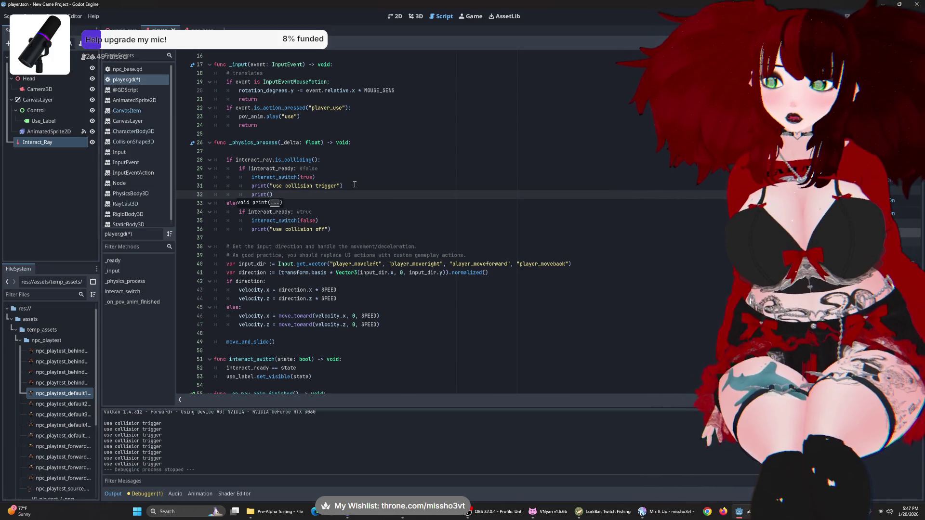
pyautogui.write('interact_ready')
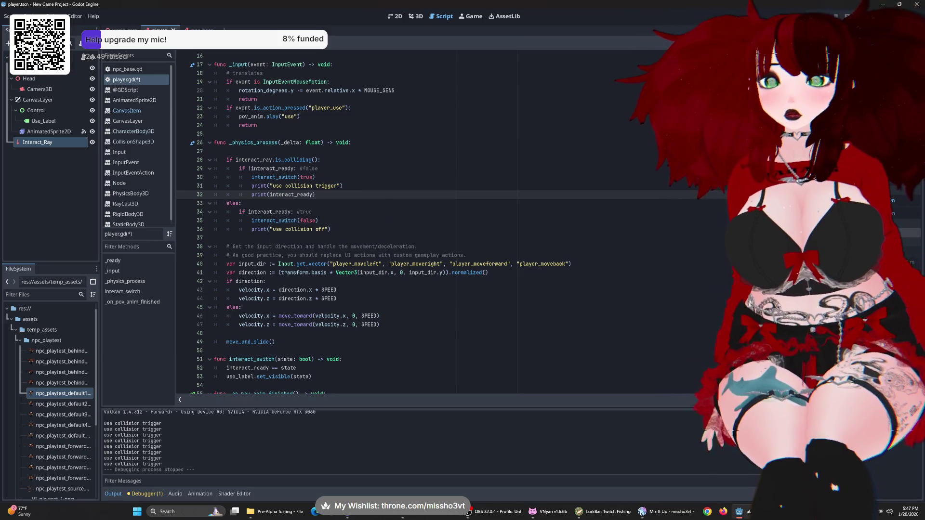
# - Add print(interact_ready) below the "use collision off" print, then save and run
pyautogui.click(376, 229)
pyautogui.press('Return')
pyautogui.write('pr')
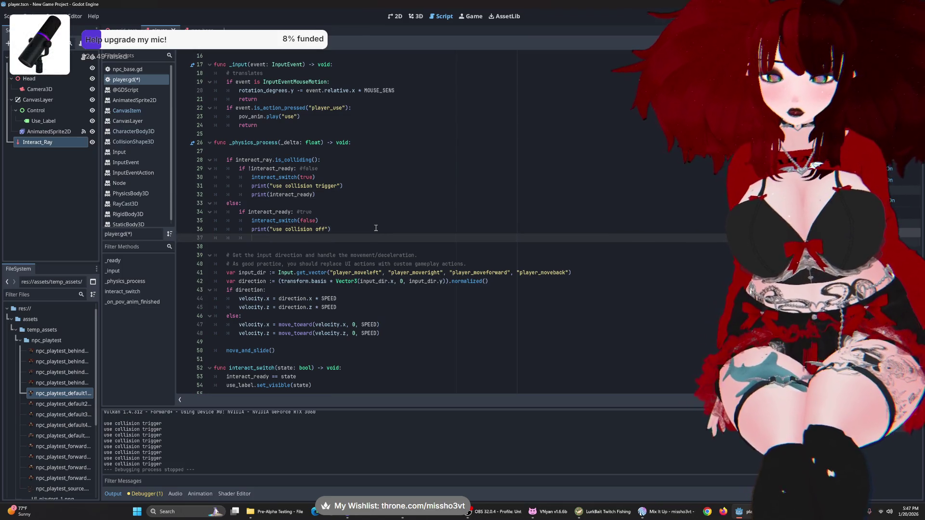
pyautogui.write('int(interac')
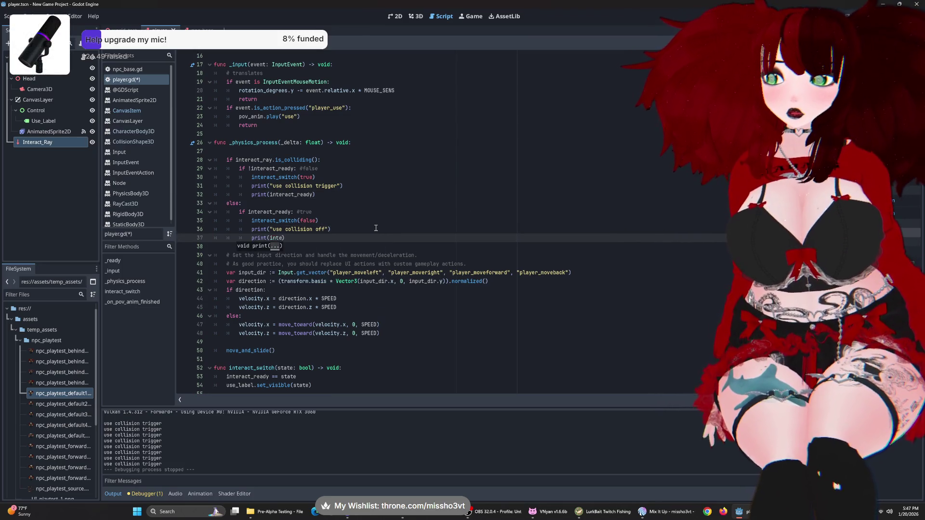
pyautogui.write('t')
pyautogui.press('Return')
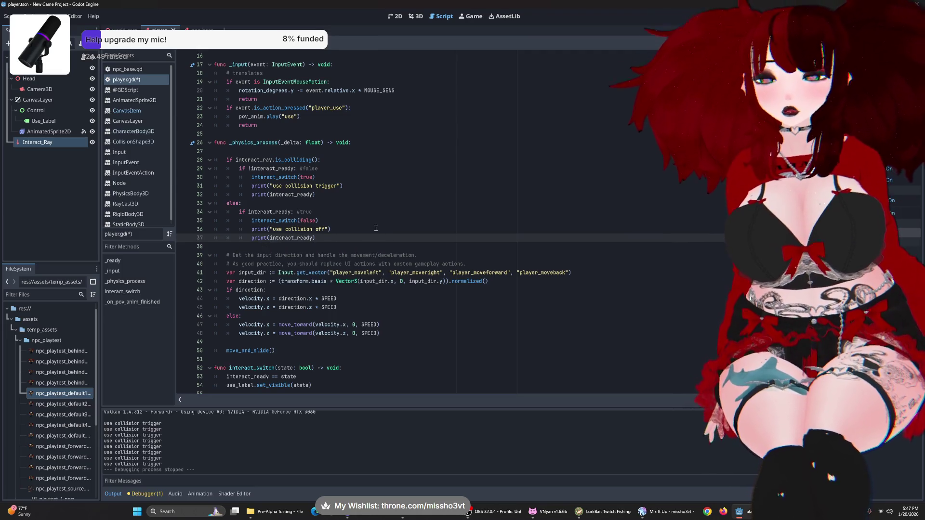
pyautogui.press('F5')
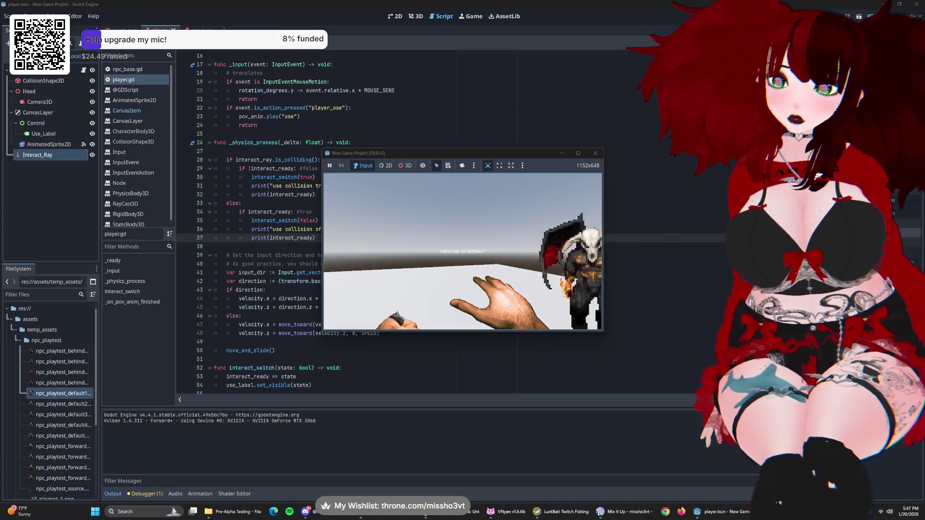
# - Walk up to the demon NPC and back with W and S, then stop the game
pyautogui.press('w')
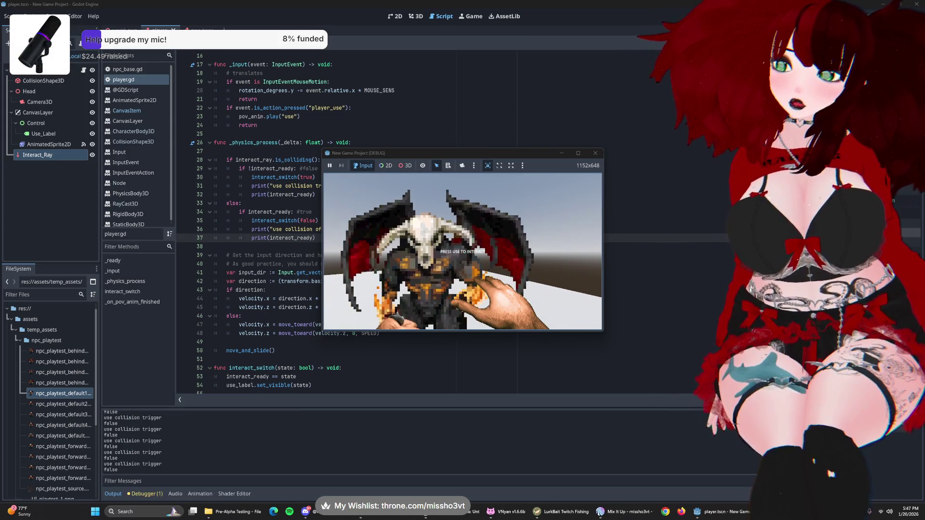
pyautogui.press('s')
pyautogui.press('w')
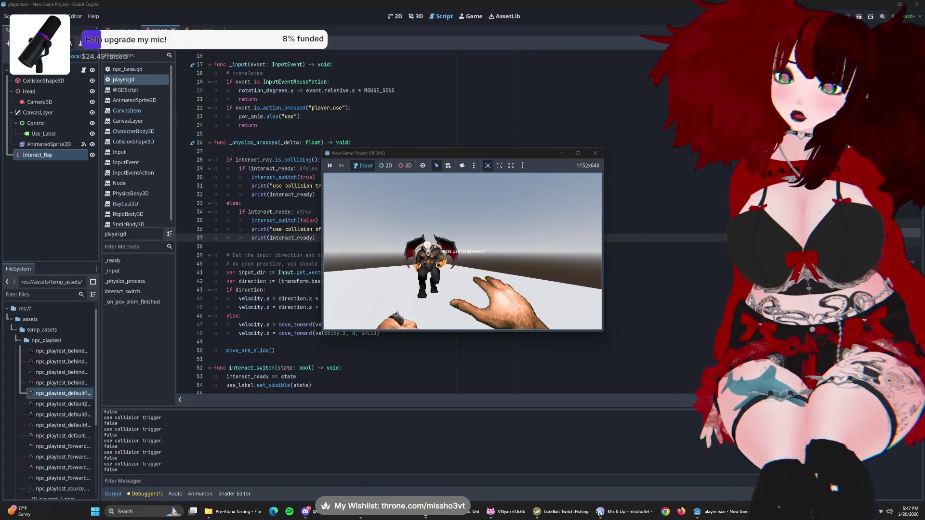
pyautogui.press('s')
pyautogui.press('F8')
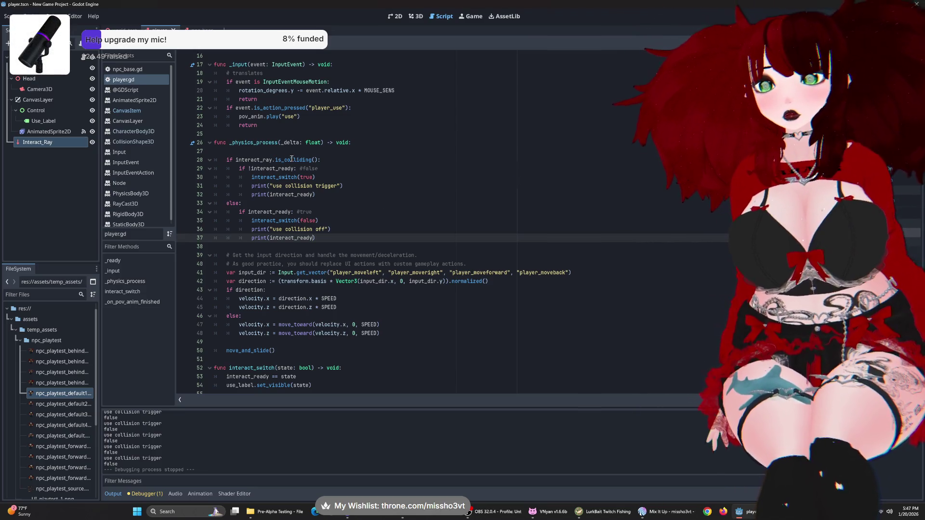
# - Switch to the world_test scene in 3D and orbit the view around the NPC
pyautogui.moveTo(292, 159)
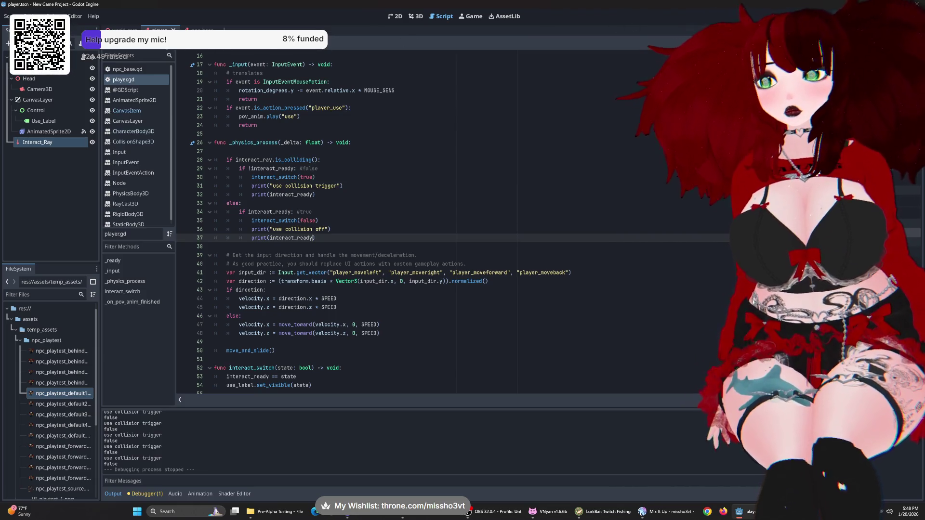
pyautogui.click(125, 30)
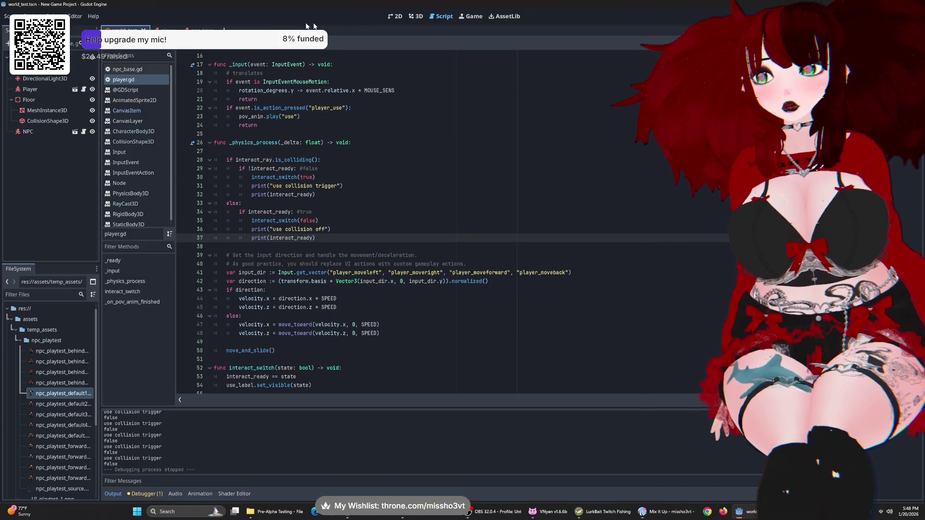
pyautogui.click(416, 16)
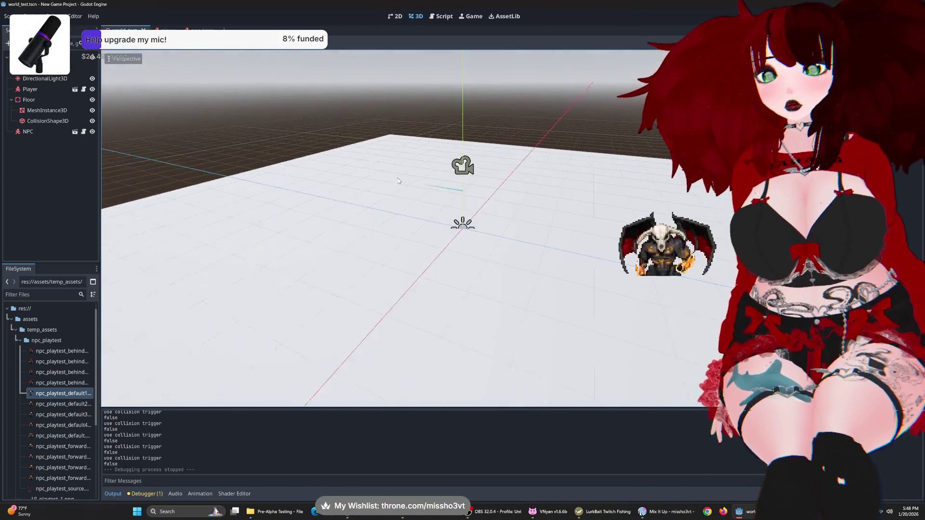
pyautogui.moveTo(398, 181)
pyautogui.mouseDown()
pyautogui.moveTo(412, 144)
pyautogui.moveTo(483, 155)
pyautogui.moveTo(424, 145)
pyautogui.moveTo(461, 189)
pyautogui.moveTo(423, 178)
pyautogui.moveTo(419, 146)
pyautogui.moveTo(486, 175)
pyautogui.mouseUp()
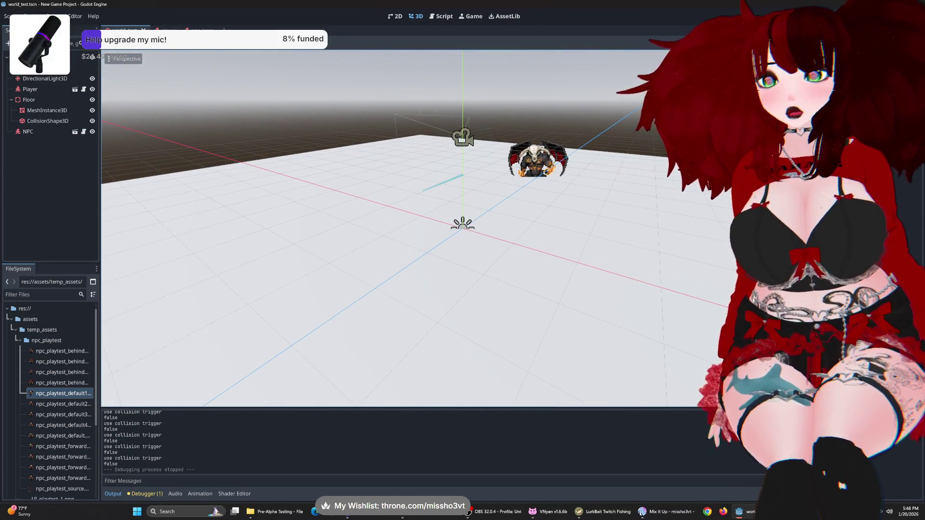
pyautogui.moveTo(463, 192); pyautogui.dragTo(163, 58)
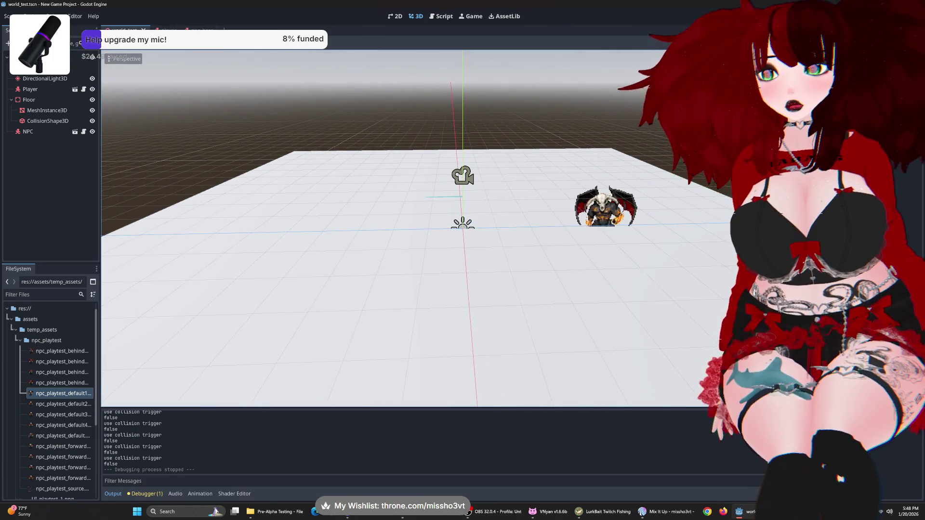
# - Bring up player.gd in the Script workspace and the RayCast3D is_colliding() help
pyautogui.click(160, 30)
pyautogui.click(441, 16)
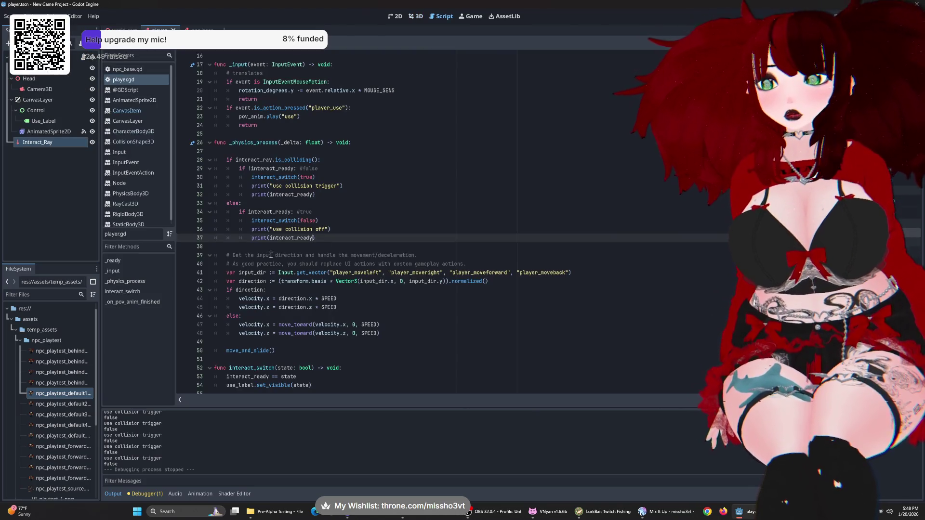
pyautogui.keyDown('ctrl'); pyautogui.click(293, 159); pyautogui.keyUp('ctrl')
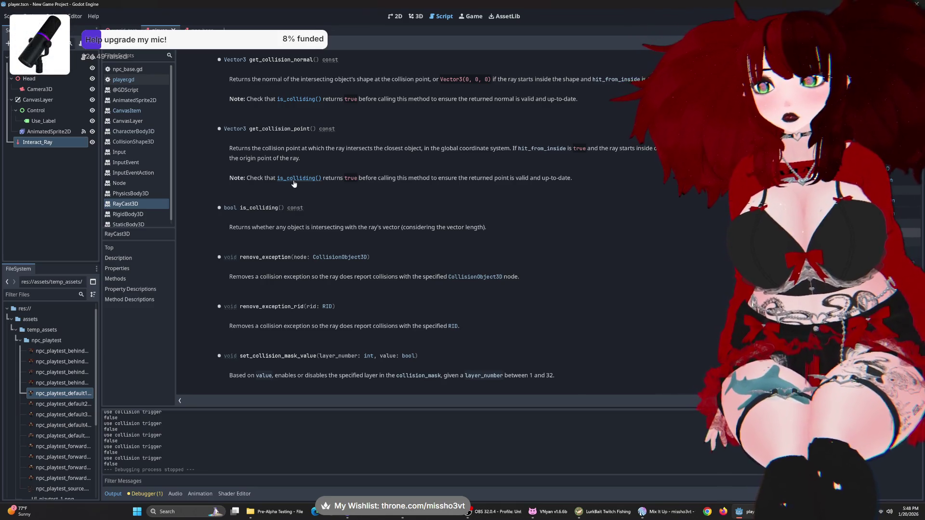
pyautogui.scroll(2, 321, 200)
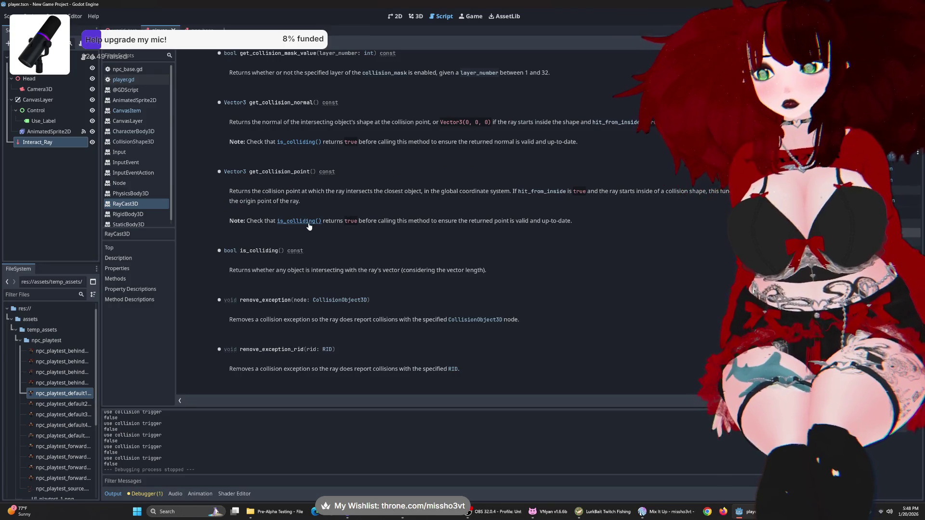
pyautogui.scroll(-2, 308, 224)
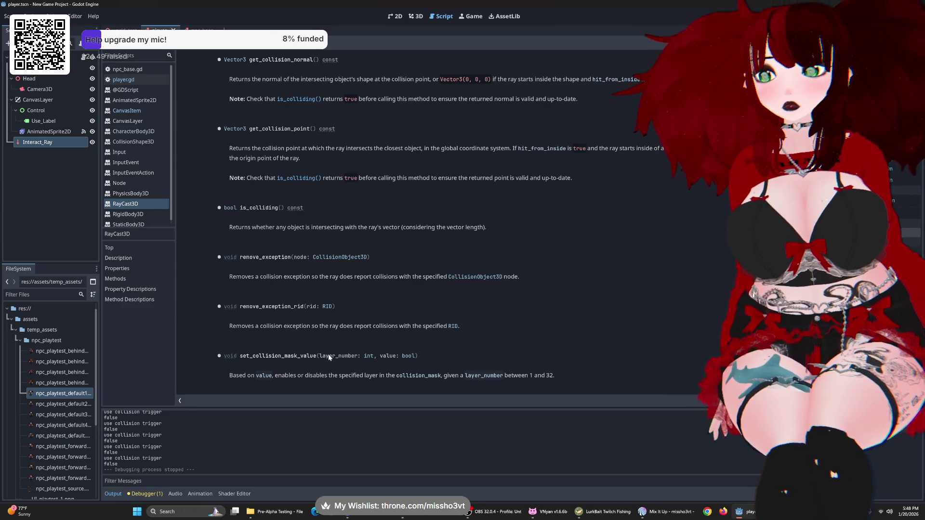
pyautogui.scroll(8, 330, 356)
pyautogui.scroll(6, 353, 140)
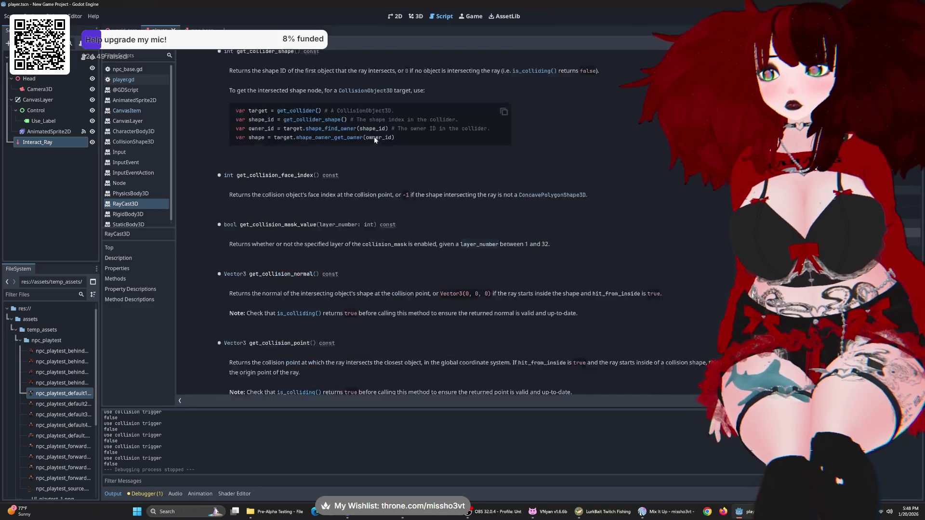
pyautogui.scroll(6, 373, 140)
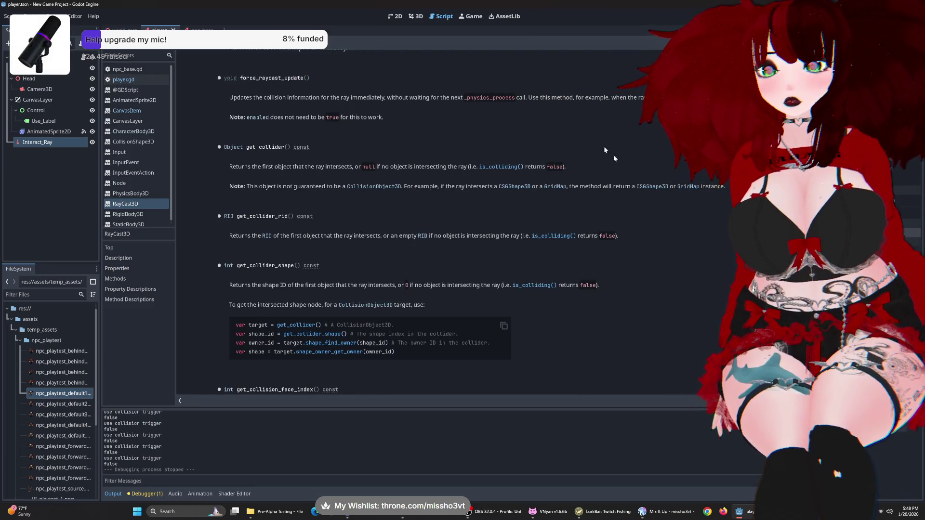
pyautogui.scroll(2, 550, 128)
pyautogui.scroll(4, 434, 169)
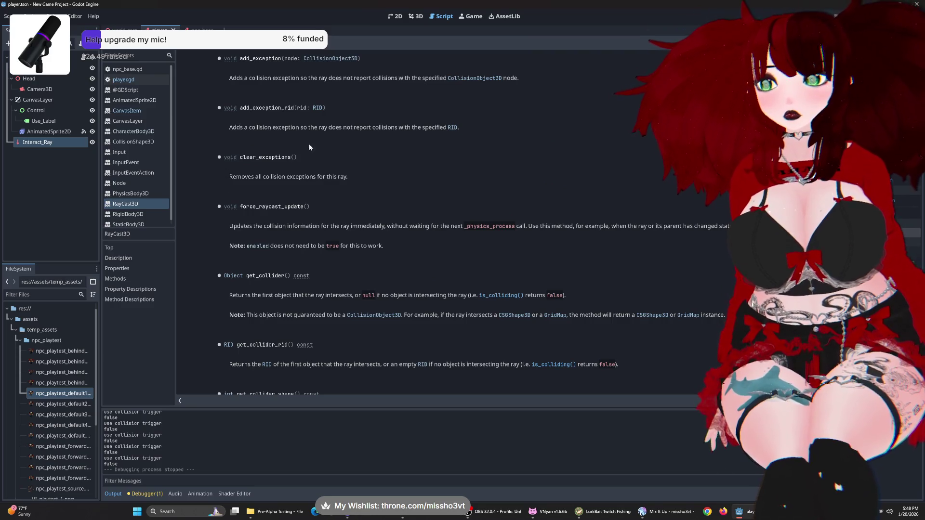
pyautogui.scroll(4, 374, 165)
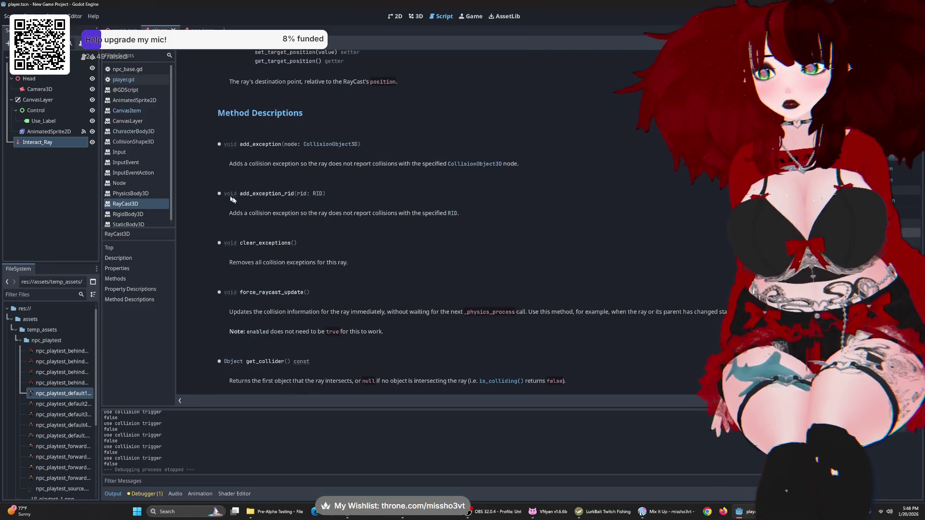
pyautogui.scroll(-6, 284, 130)
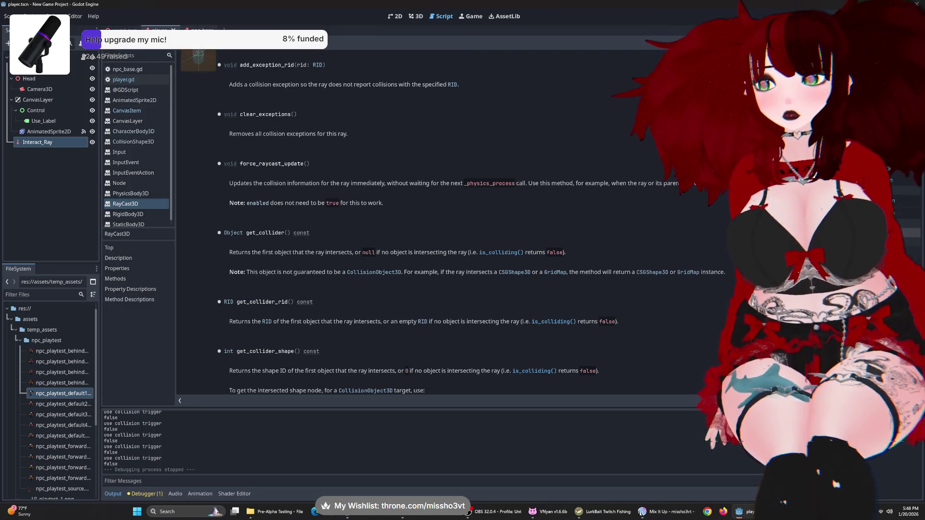
pyautogui.hotkey('ctrl', 'shift', 'Tab')
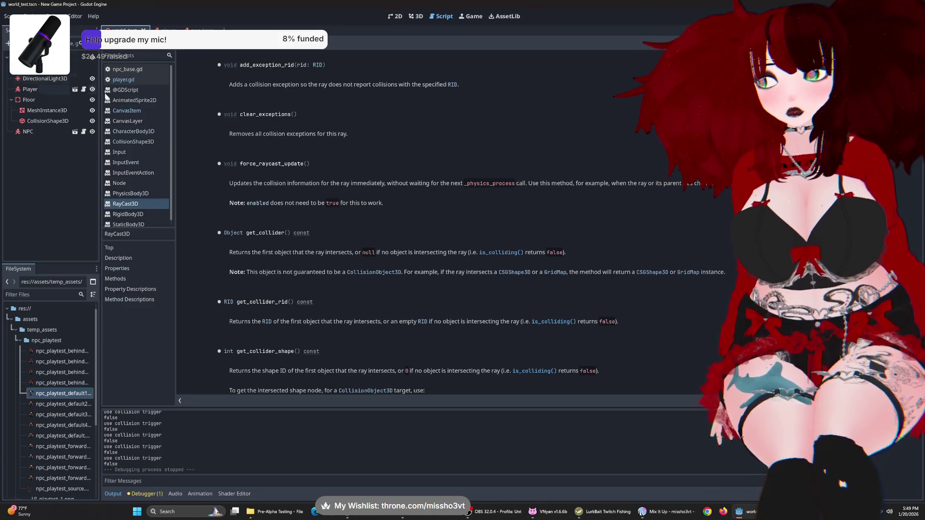
pyautogui.click(160, 30)
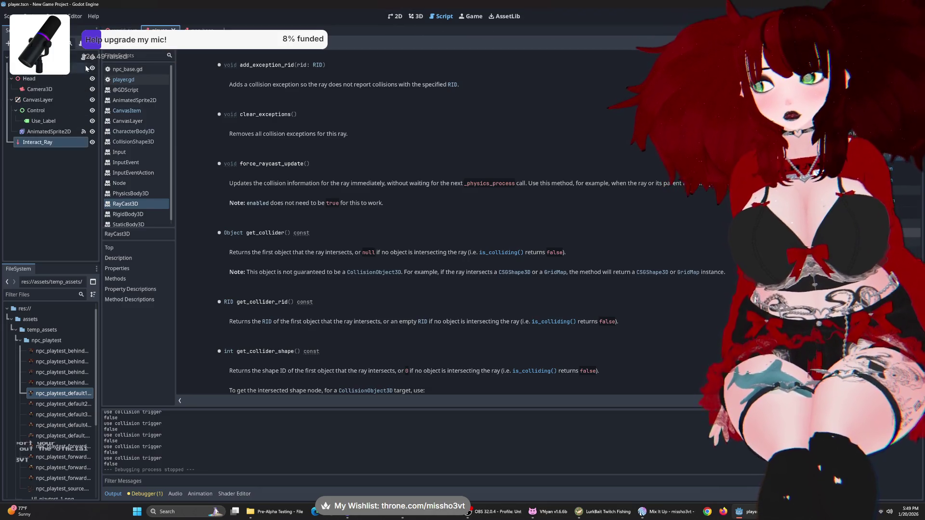
pyautogui.click(124, 79)
pyautogui.scroll(5, 326, 245)
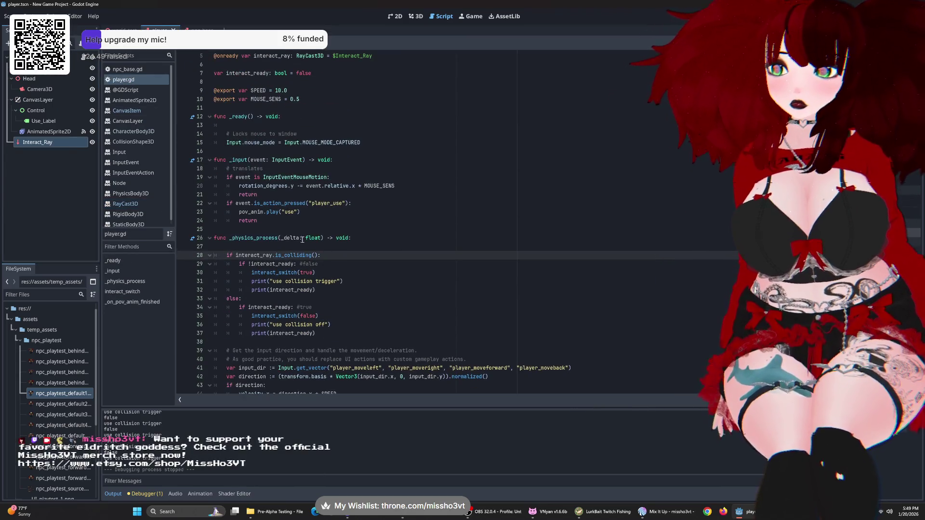
# - Insert print(interact_ready) atop _physics_process, remove the extra blank line, and run the game
pyautogui.click(273, 248)
pyautogui.press('Return')
pyautogui.press('Return')
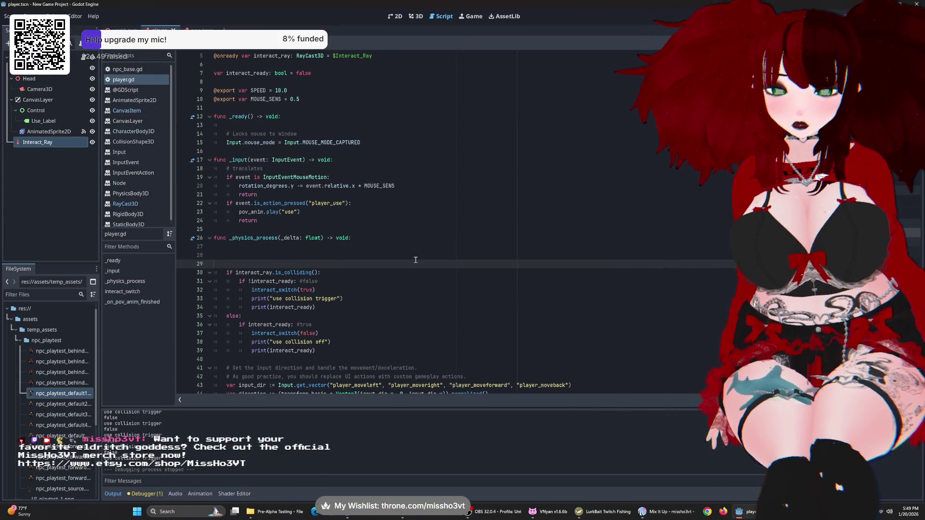
pyautogui.press('Up')
pyautogui.write('print')
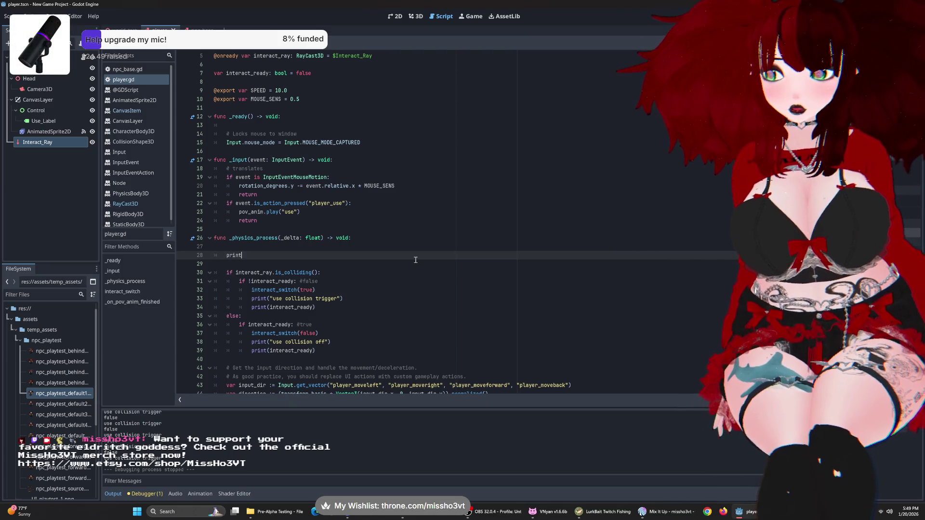
pyautogui.write('(i')
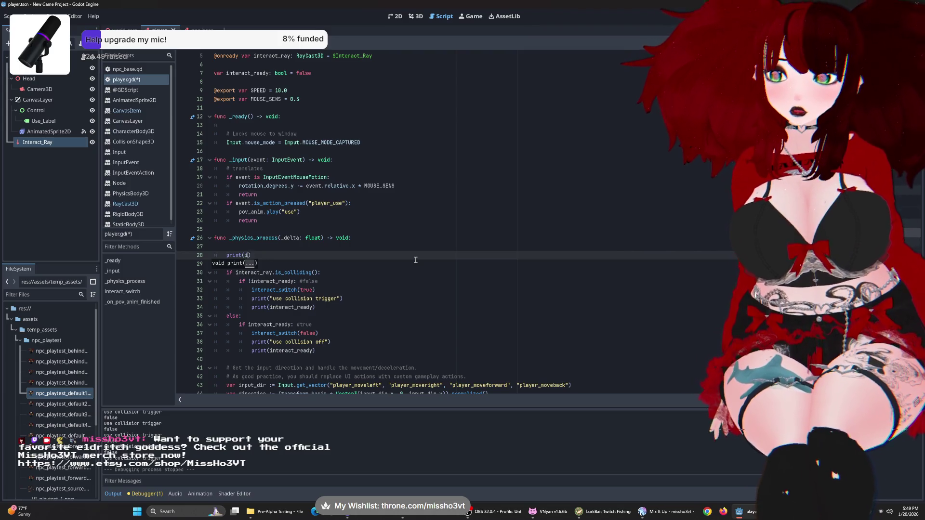
pyautogui.write('nteract_ready')
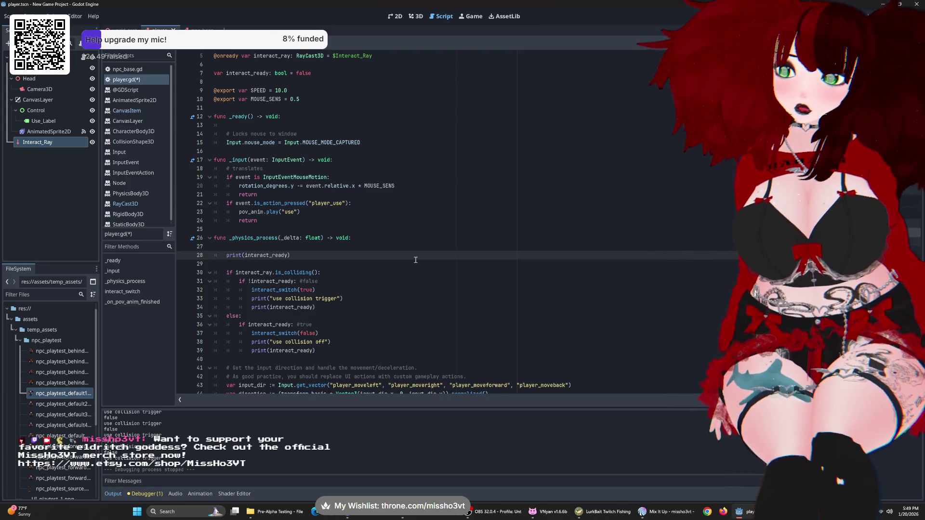
pyautogui.click(408, 265)
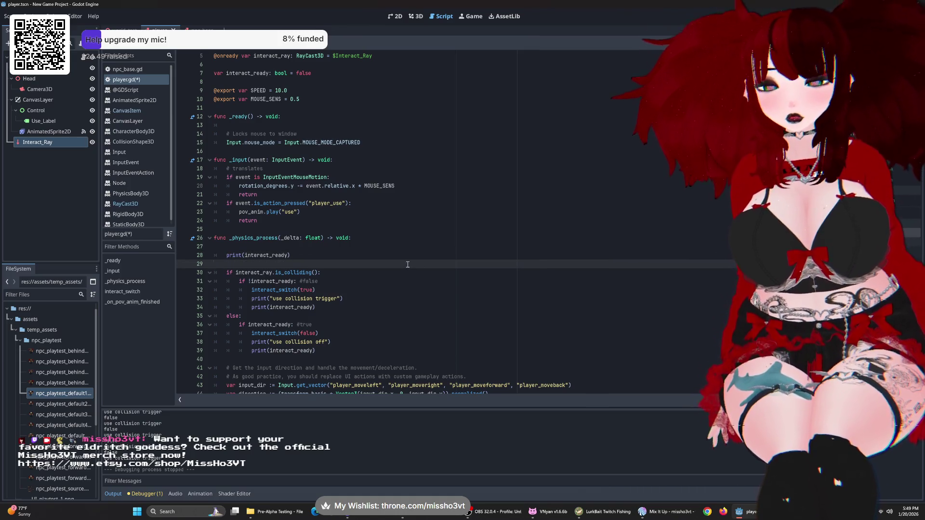
pyautogui.press('Delete')
pyautogui.press('F5')
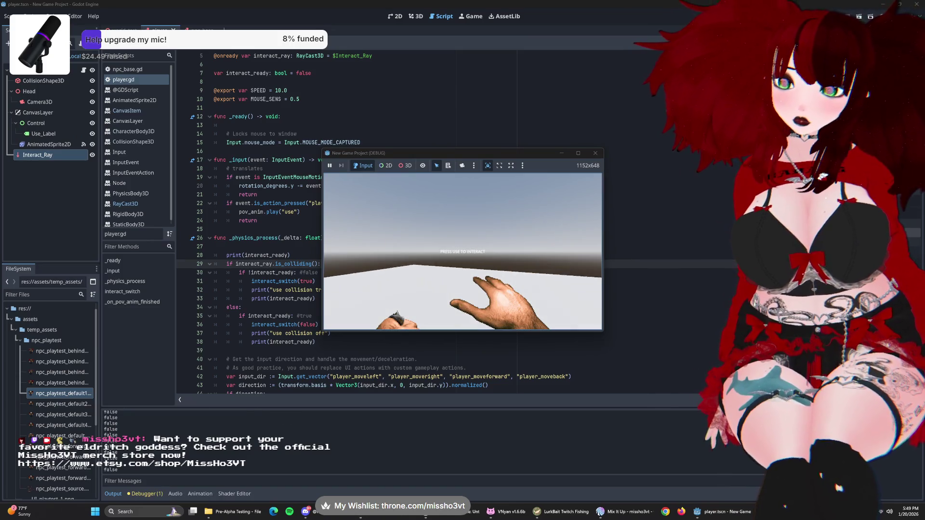
# - Walk the player away from and back toward the NPC, then stop the game
pyautogui.press('s')
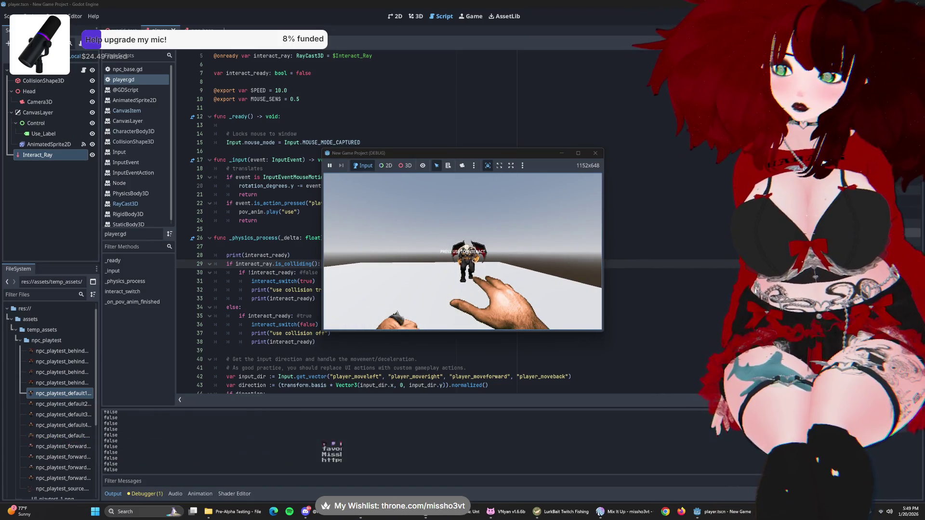
pyautogui.press('w')
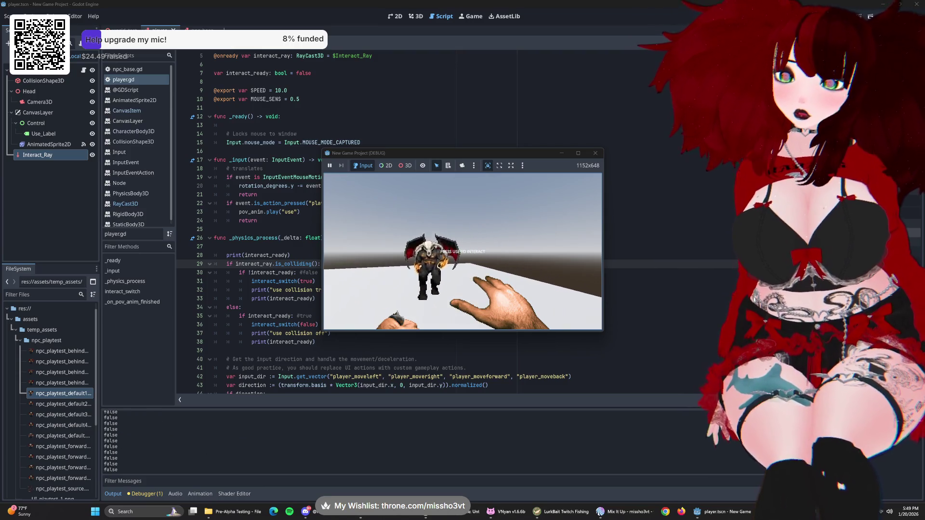
pyautogui.press('F8')
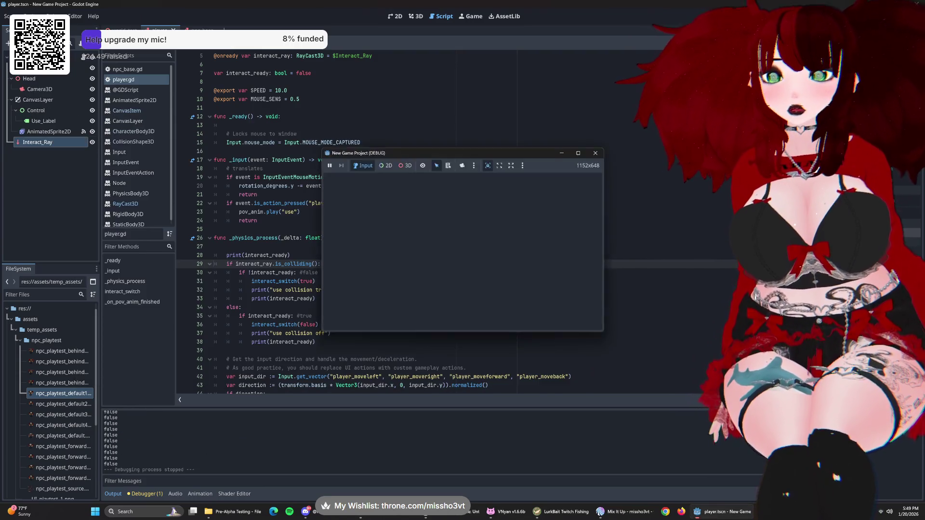
# - Inspect the interact_switch(true) call and its interact_ready assignment, then rerun and stop the game
pyautogui.click(301, 283)
pyautogui.scroll(-5, 289, 299)
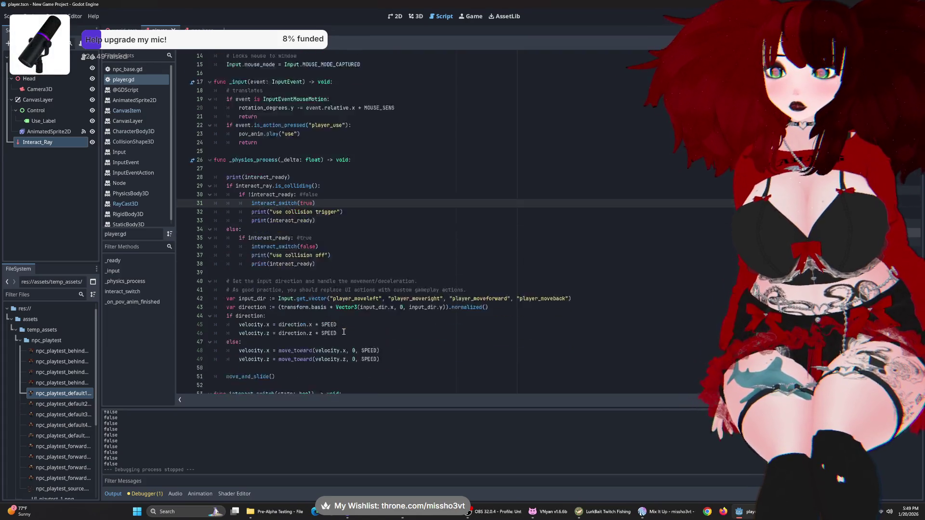
pyautogui.click(310, 343)
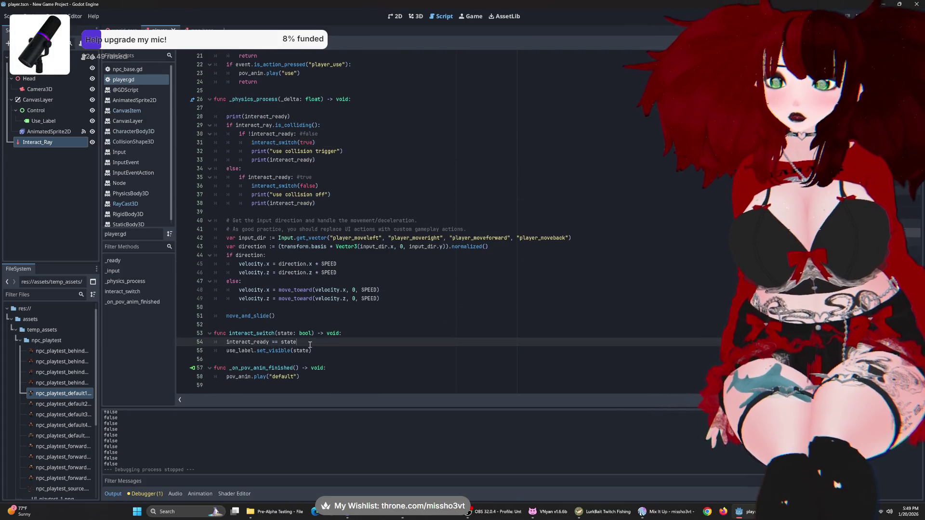
pyautogui.click(269, 343)
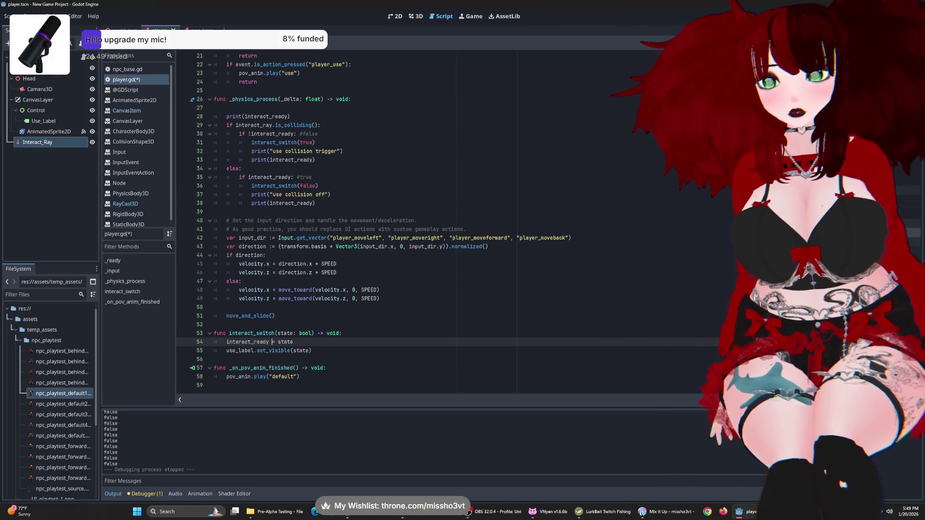
pyautogui.press('F5')
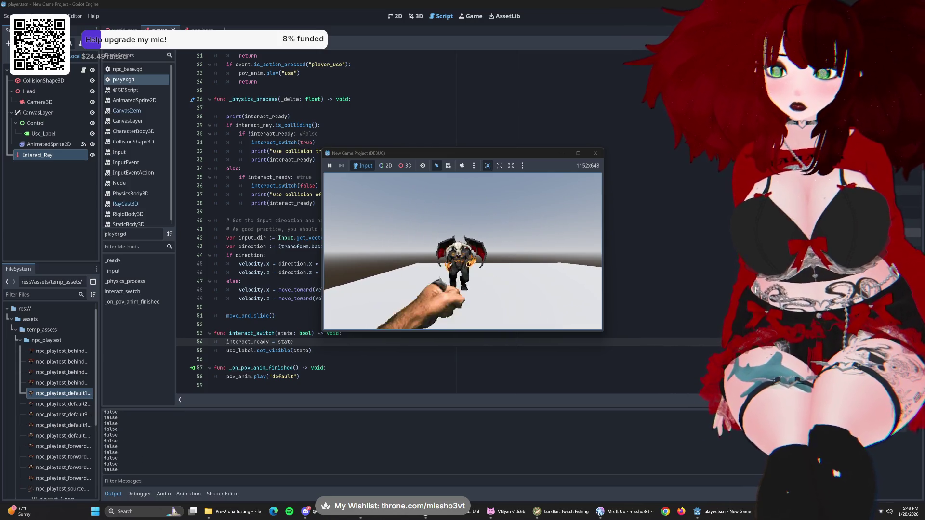
pyautogui.press('F8')
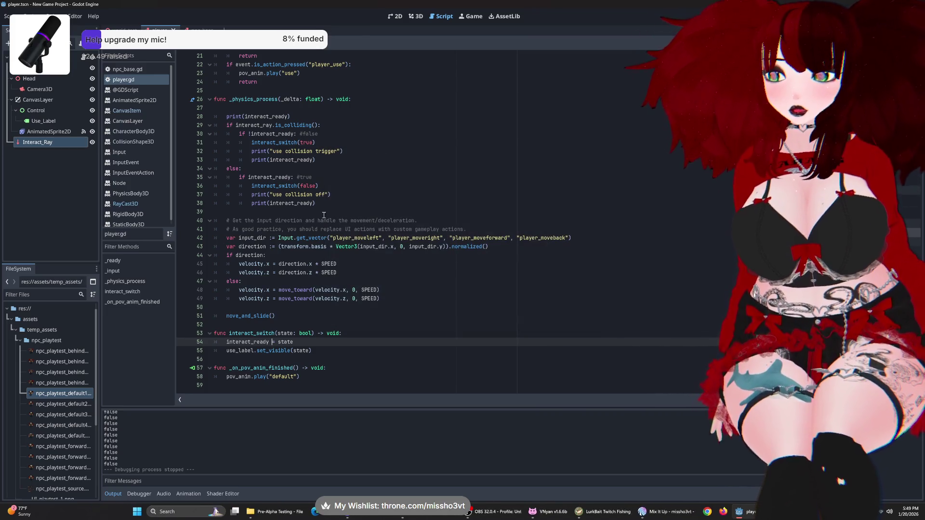
# - Delete the debug print lines from both the colliding and else branches of the raycast check
pyautogui.moveTo(343, 152); pyautogui.dragTo(253, 158)
pyautogui.moveTo(315, 160); pyautogui.dragTo(321, 142)
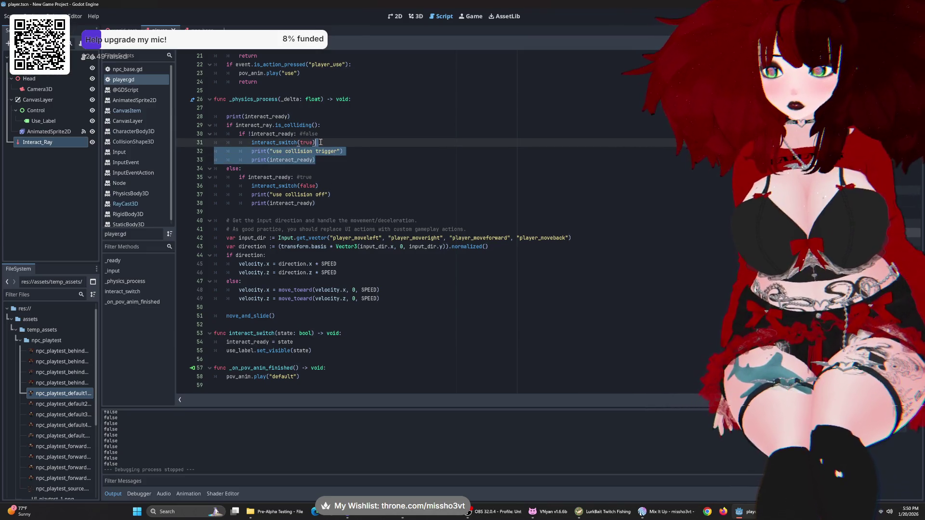
pyautogui.press('BackSpace')
pyautogui.moveTo(316, 186); pyautogui.dragTo(324, 170)
pyautogui.press('BackSpace')
# - Playtest the interact prompt near the demon NPC, then make Use_Label hidden by default
pyautogui.press('F5')
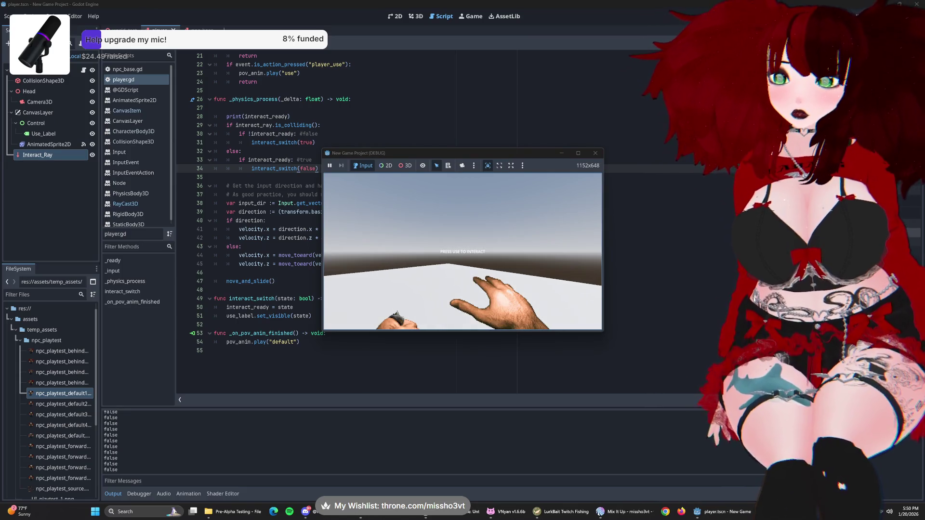
pyautogui.press('w')
pyautogui.press('s')
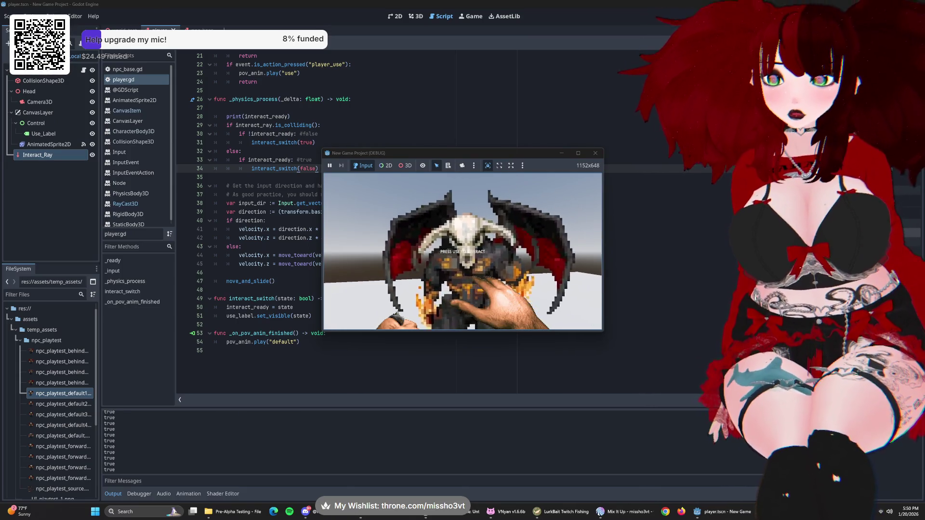
pyautogui.press('w')
pyautogui.press('s')
pyautogui.press('F8')
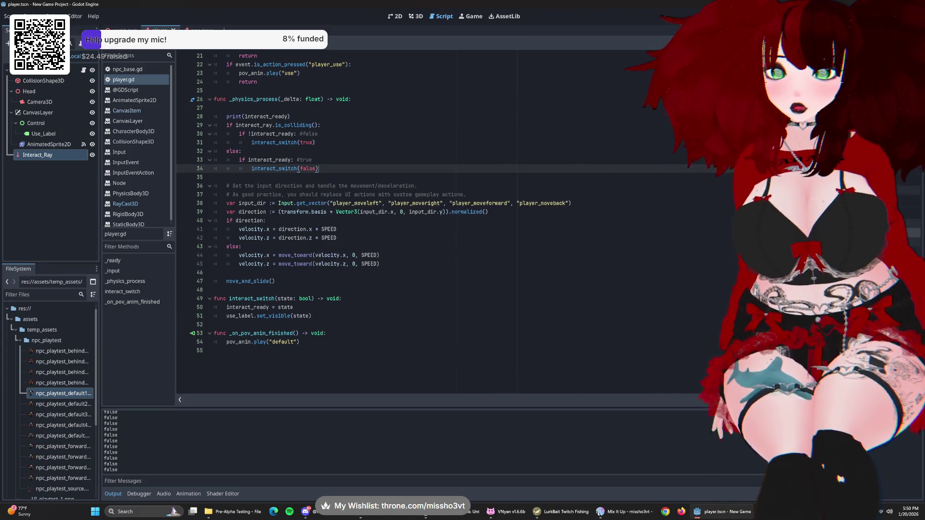
pyautogui.click(92, 121)
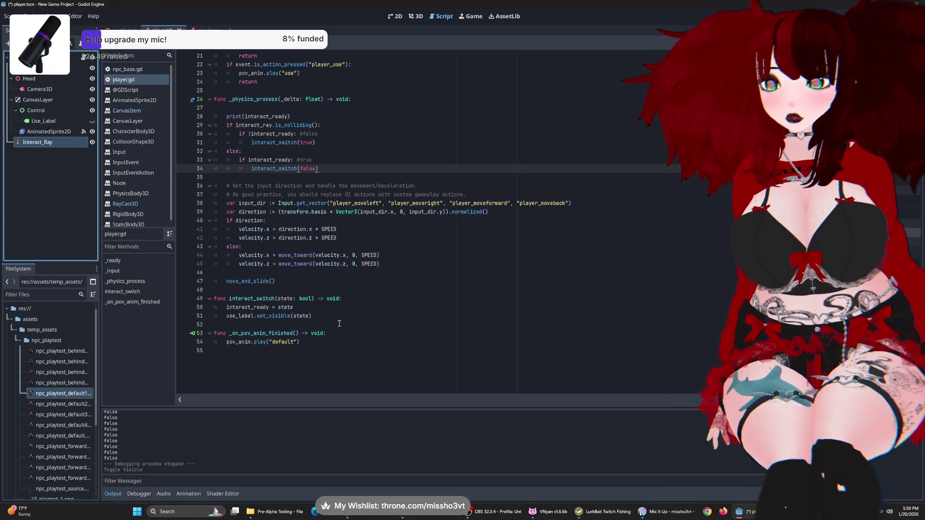
# - Remove the print(interact_ready) line and its leftover blank line from _physics_process
pyautogui.moveTo(308, 117); pyautogui.dragTo(196, 122)
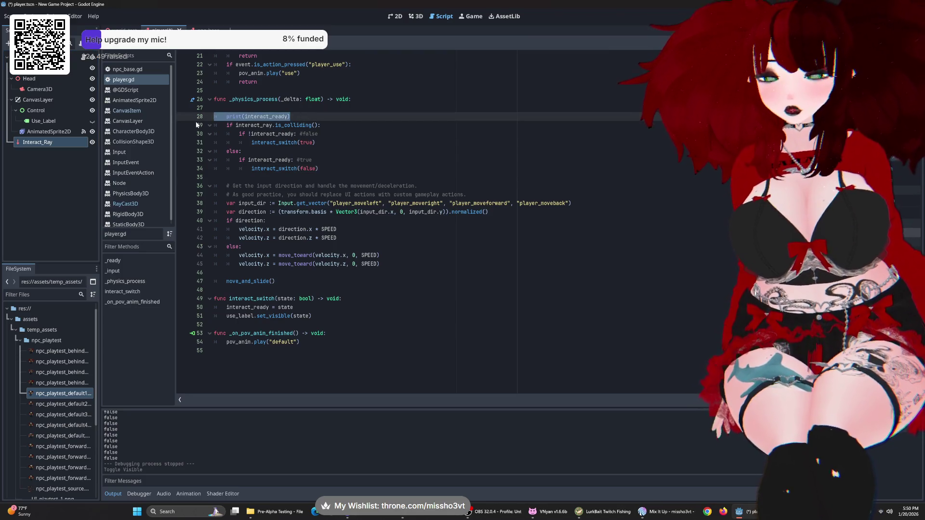
pyautogui.press('BackSpace')
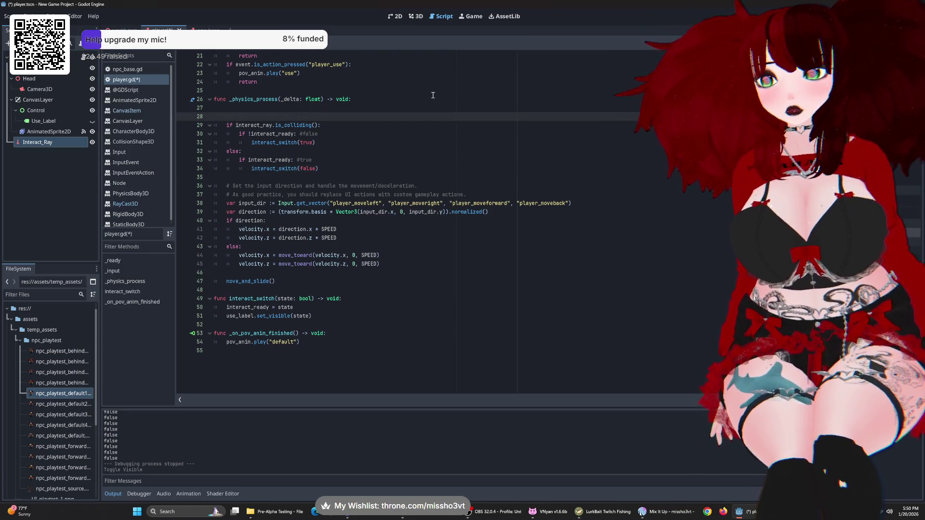
pyautogui.press('BackSpace')
pyautogui.click(406, 143)
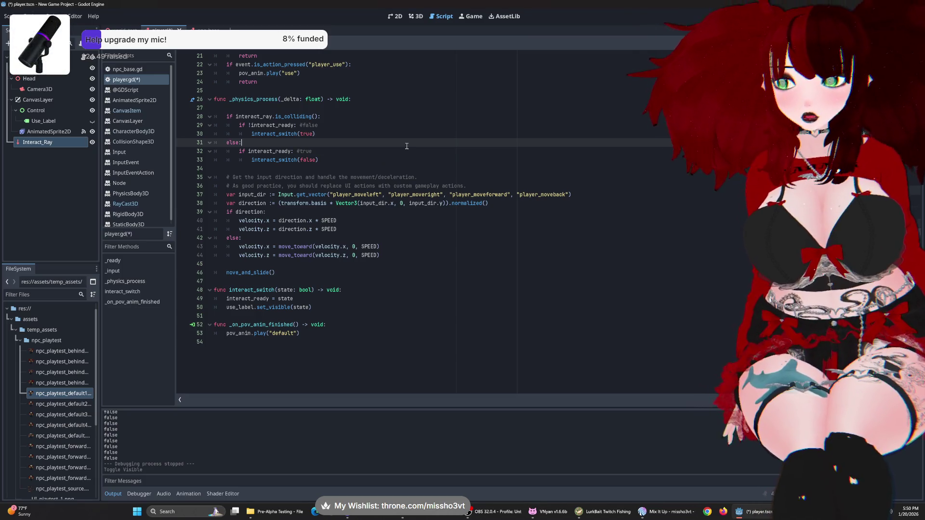
pyautogui.scroll(7, 406, 146)
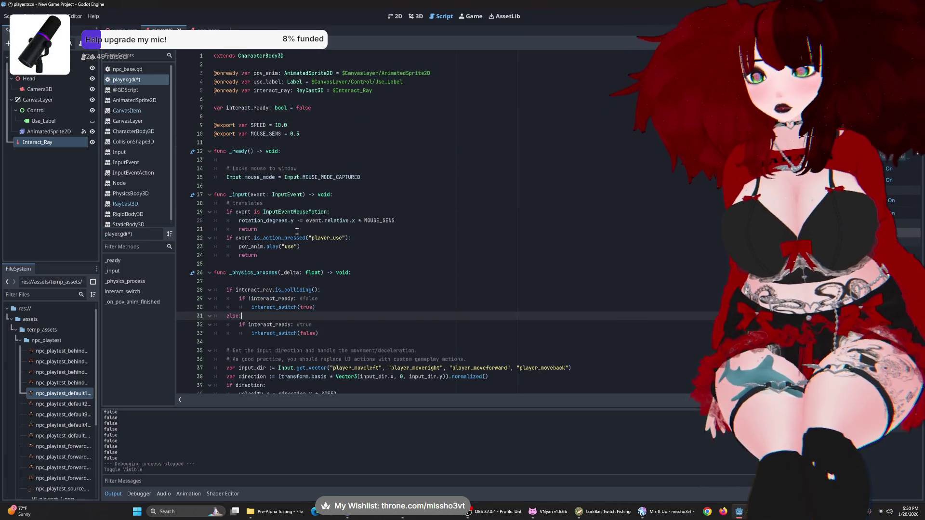
pyautogui.click(361, 238)
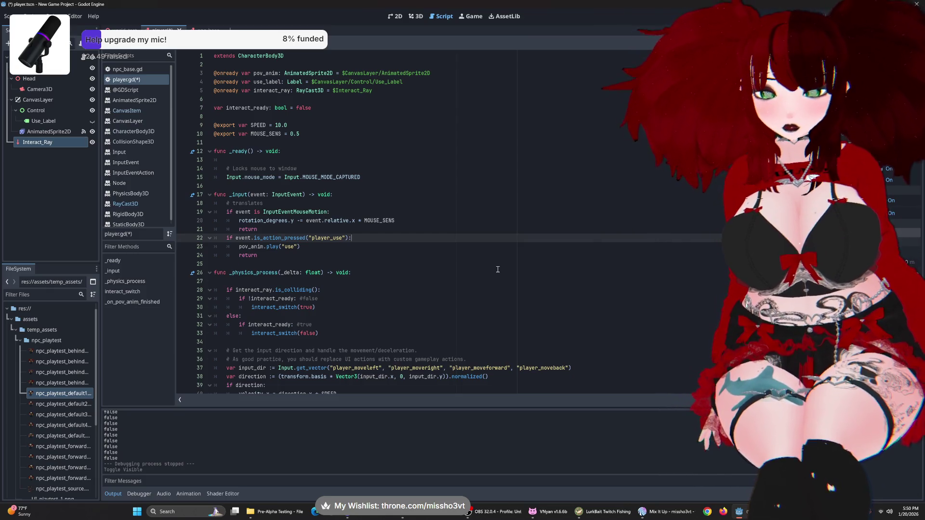
# - Add 'if interact_ready == true:' on a new line beneath the player_use check
pyautogui.press('Return')
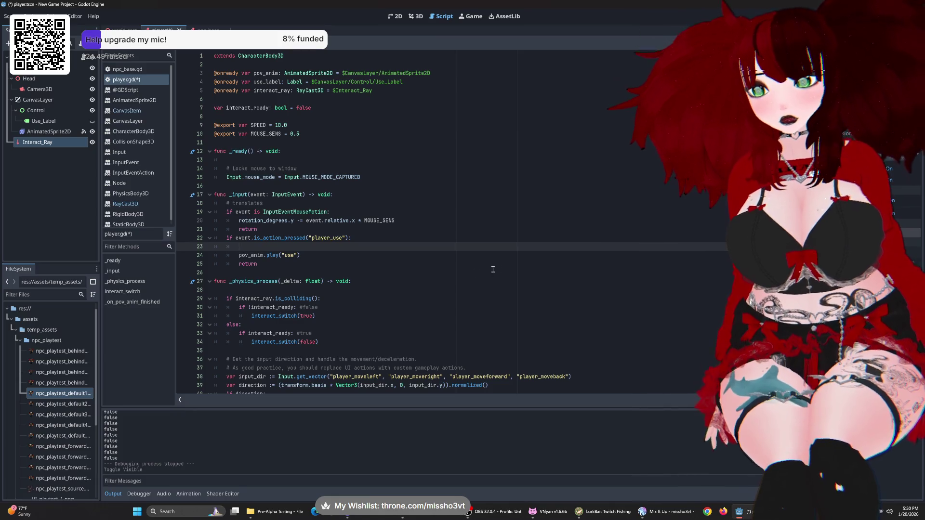
pyautogui.click(289, 229)
pyautogui.click(380, 238)
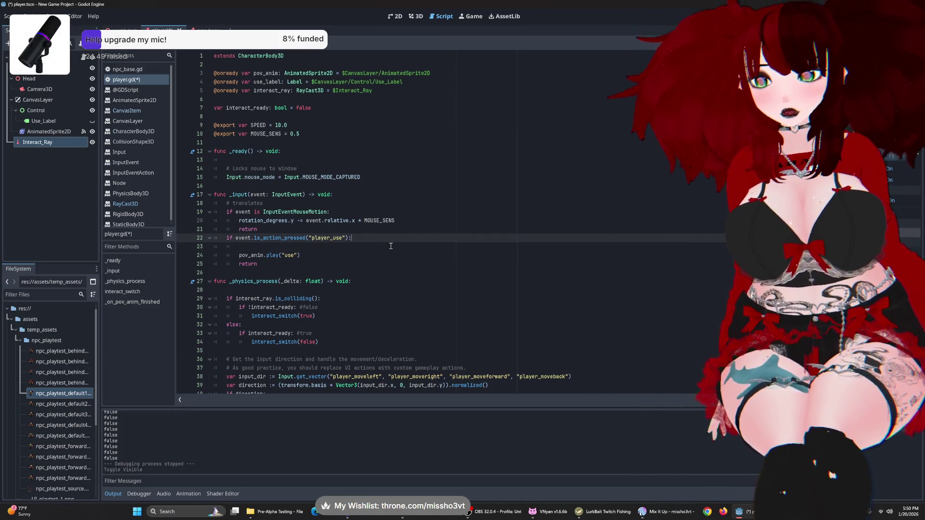
pyautogui.click(361, 246)
pyautogui.write('if interac')
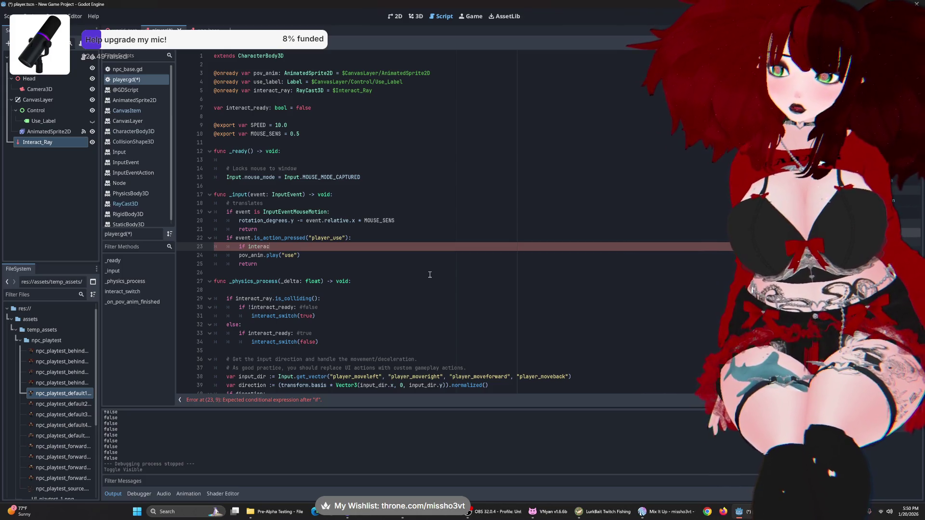
pyautogui.write('t_ready ')
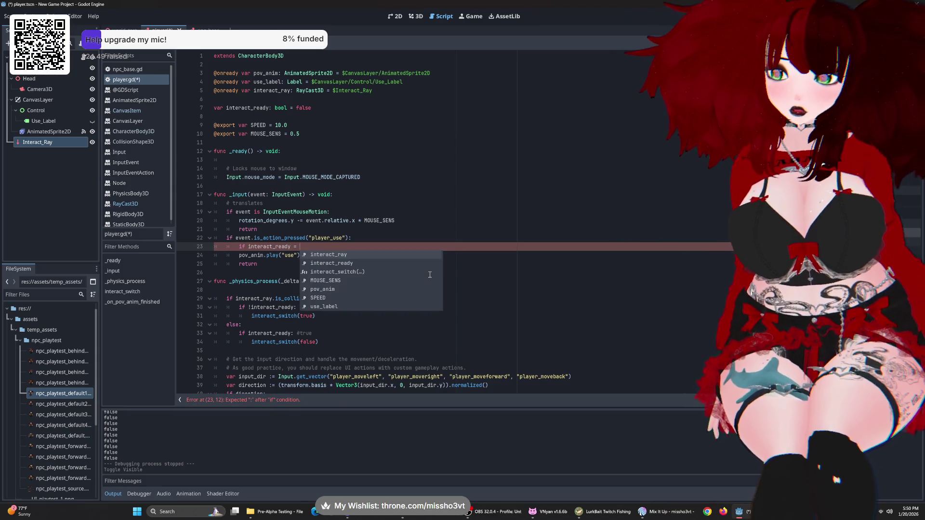
pyautogui.write('== true:')
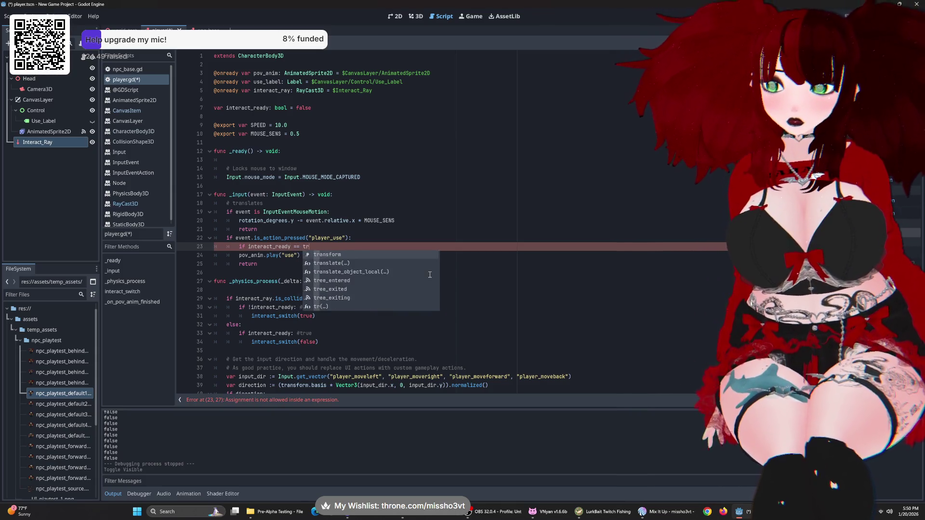
# - Indent pov_anim.play and return under the new condition, then save and run the game
pyautogui.press('Down')
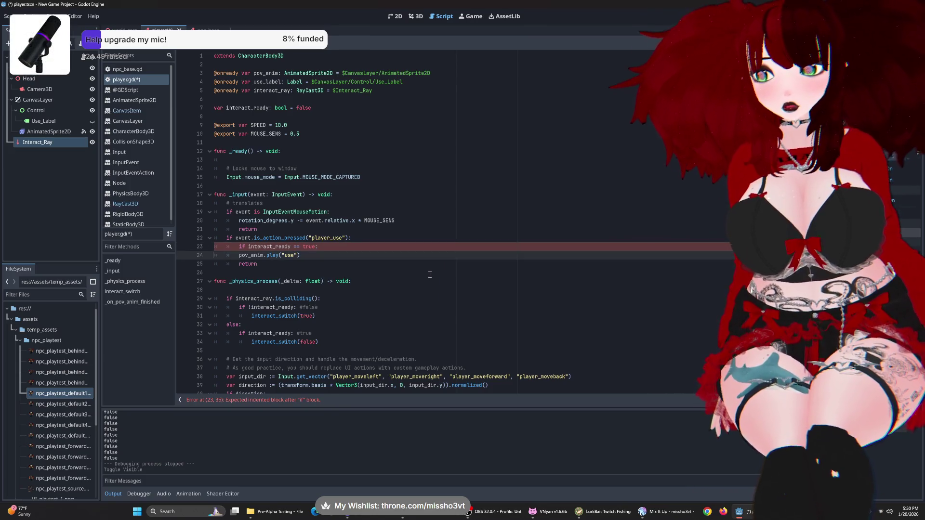
pyautogui.press('Home')
pyautogui.press('Tab')
pyautogui.press('Down')
pyautogui.press('Home')
pyautogui.press('Tab')
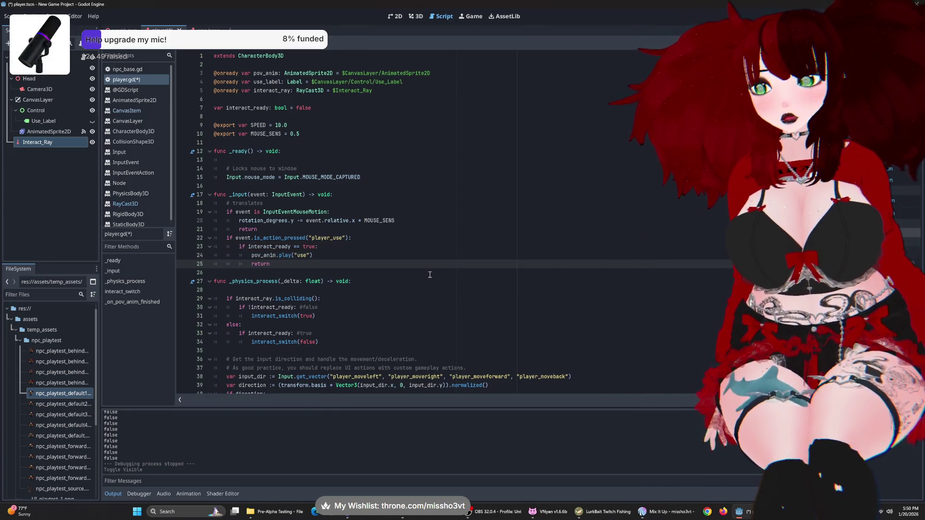
pyautogui.press('F5')
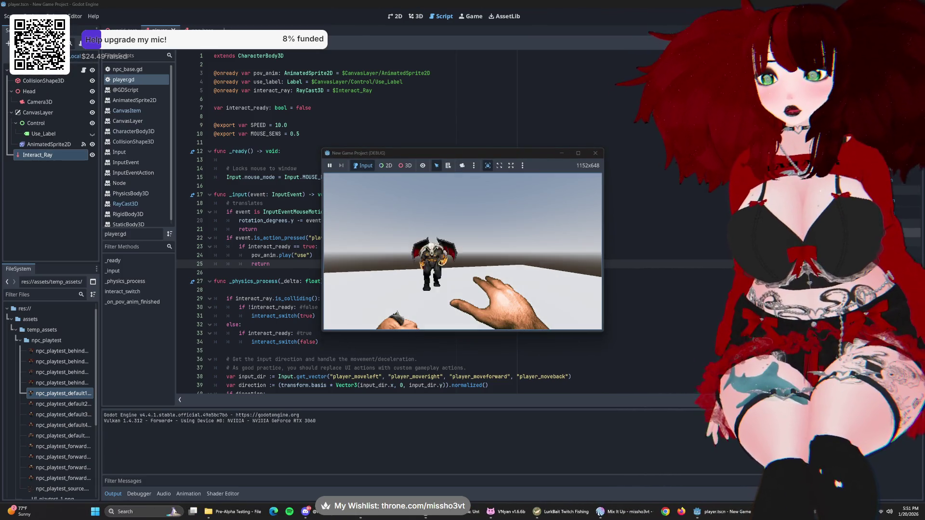
# - Approach the demon NPC, trigger use with E, turn and back away to check the prompt, then close the game
pyautogui.press('w')
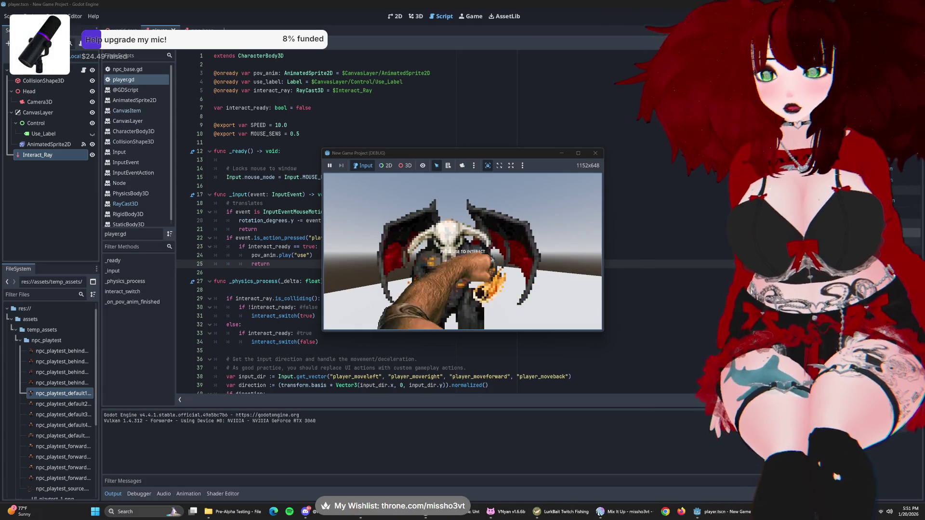
pyautogui.press('e')
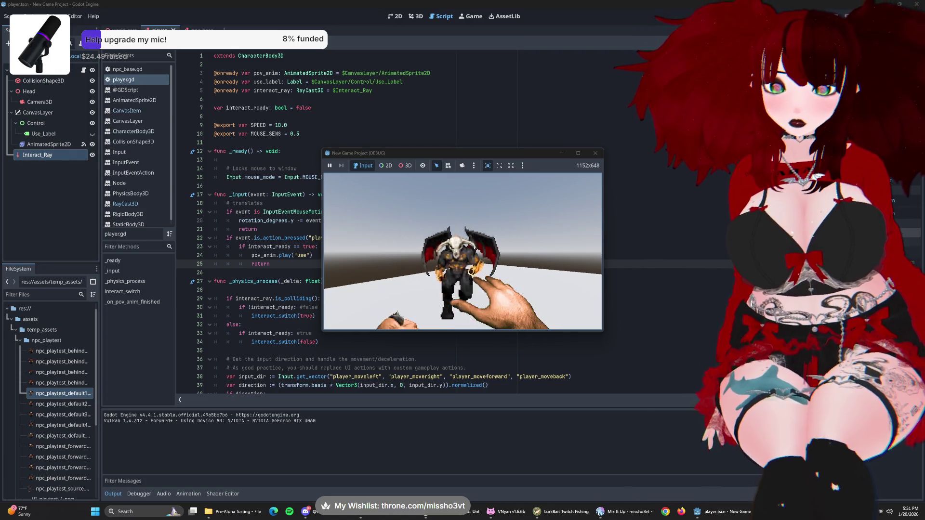
pyautogui.press('s')
pyautogui.press('w')
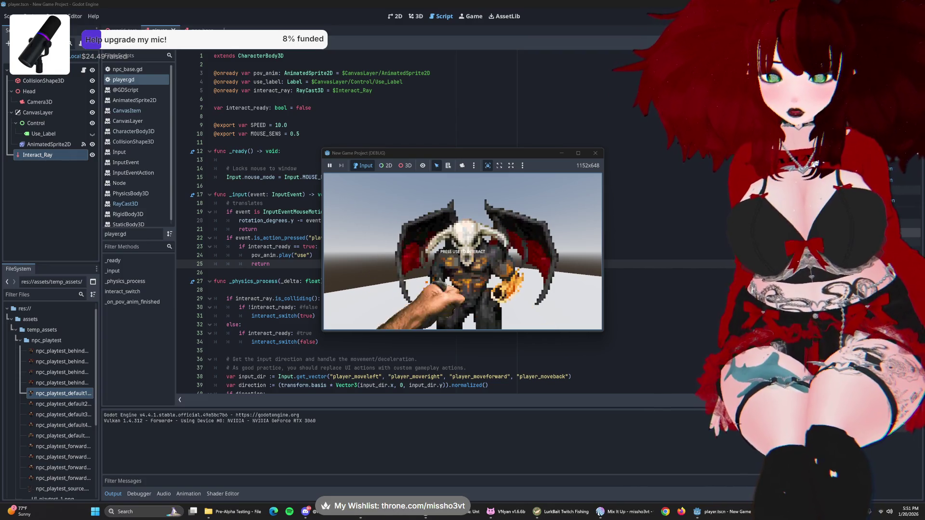
pyautogui.press('d')
pyautogui.press('a')
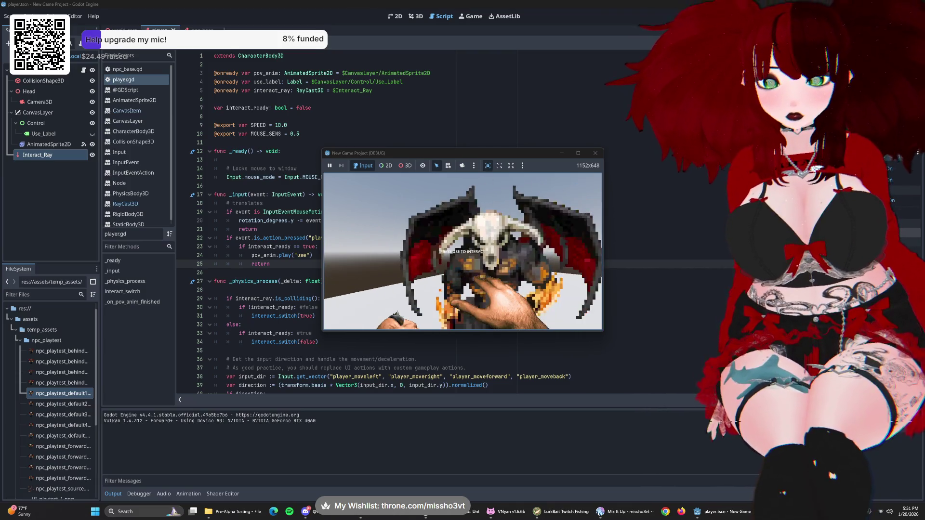
pyautogui.press('s')
pyautogui.press('w')
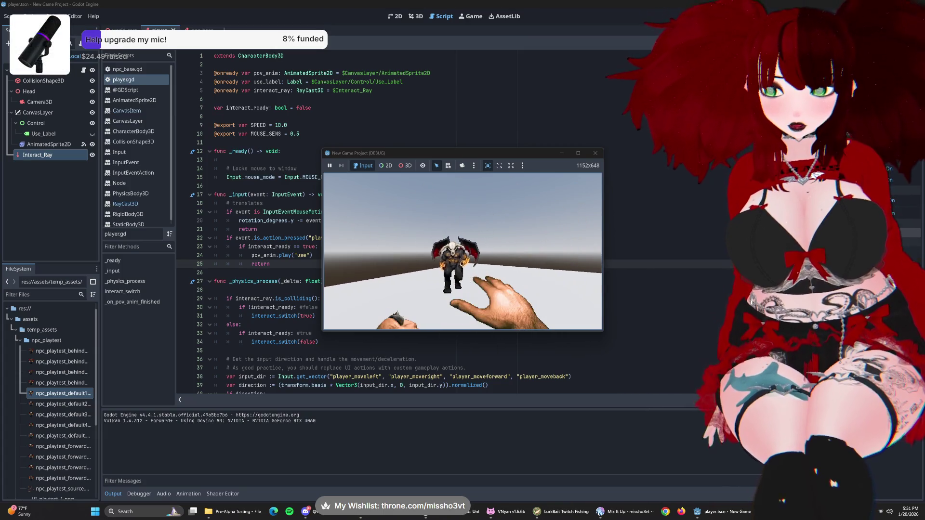
pyautogui.press('F8')
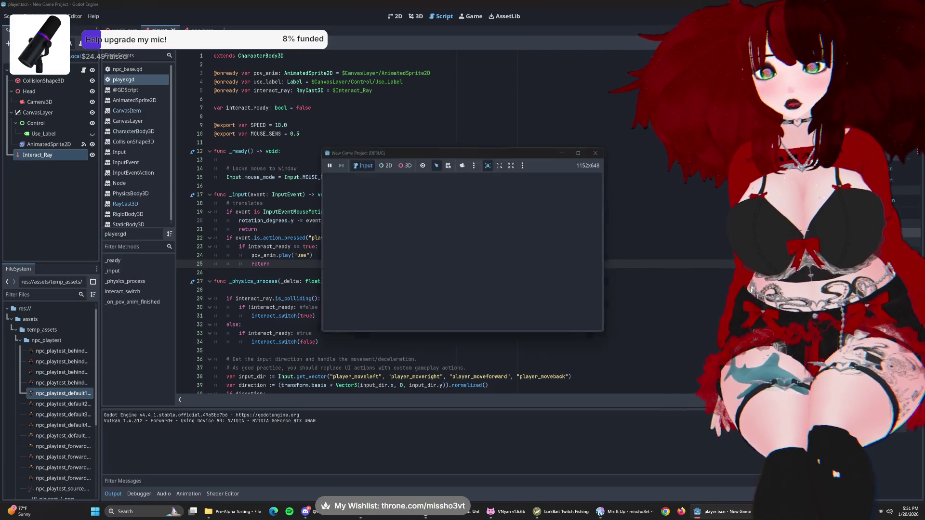